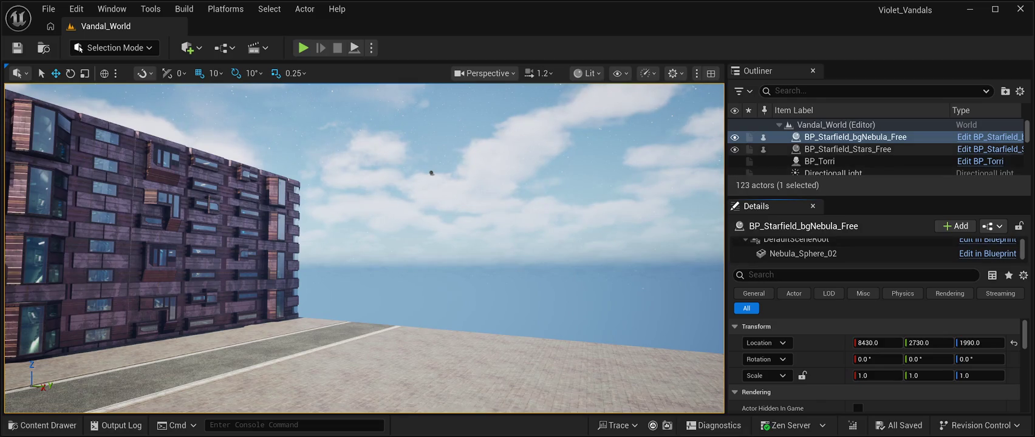
# Inspect BP_Starfield_Stars_Free's Background_Real_Stars_Mesh, then save Vandal_World and start Play-in-Editor.
pyautogui.click(847, 149)
pyautogui.click(823, 254)
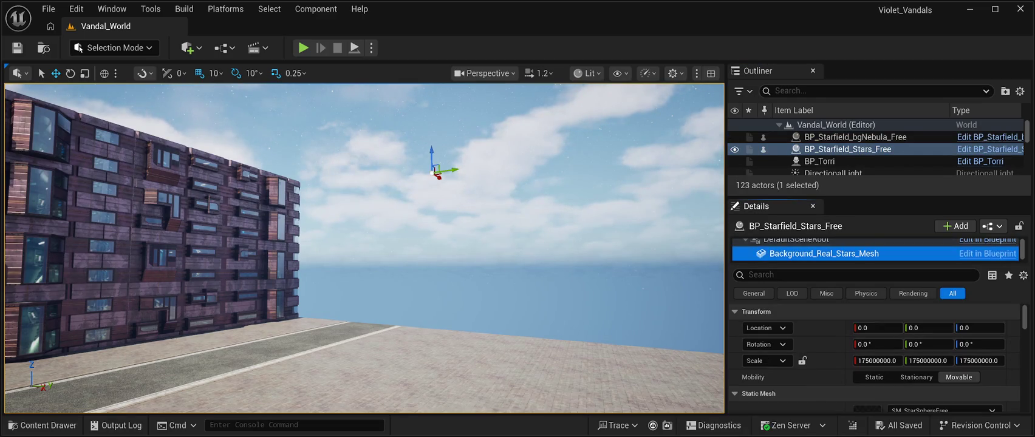
pyautogui.scroll(-3, 874, 358)
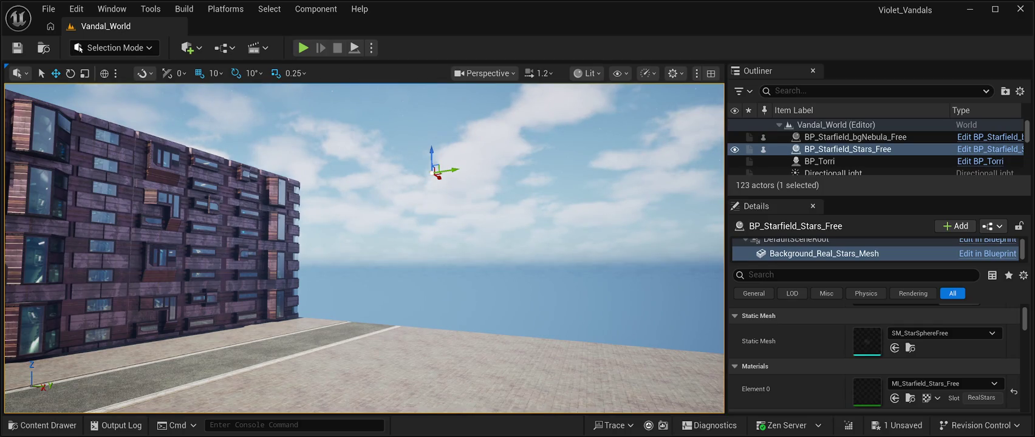
pyautogui.hotkey('ctrl', 's')
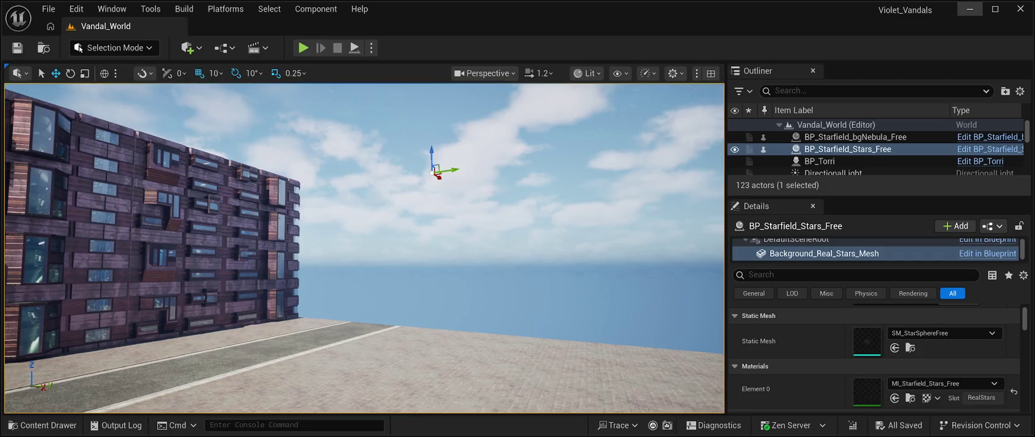
pyautogui.hotkey('alt', 'p')
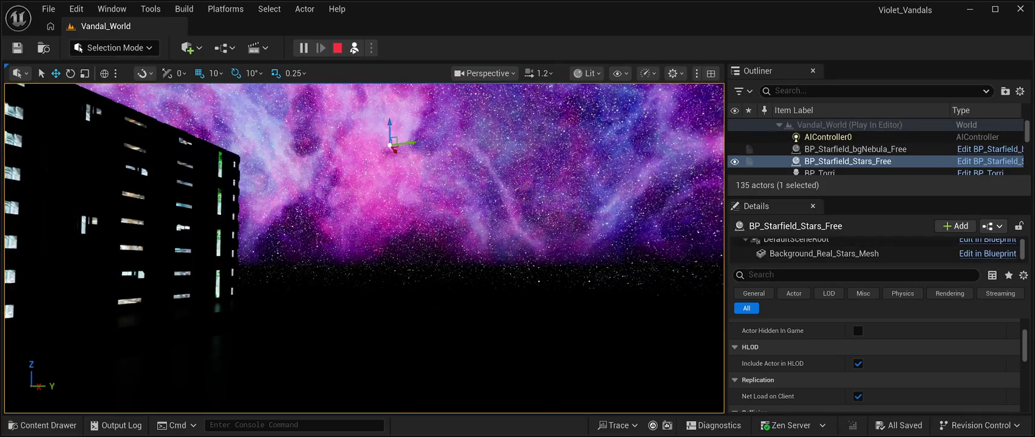
# Stop the test play and review Nebula_Sphere_02's Static Mesh and Materials in BP_Starfield_bgNebula_Free.
pyautogui.click(337, 47)
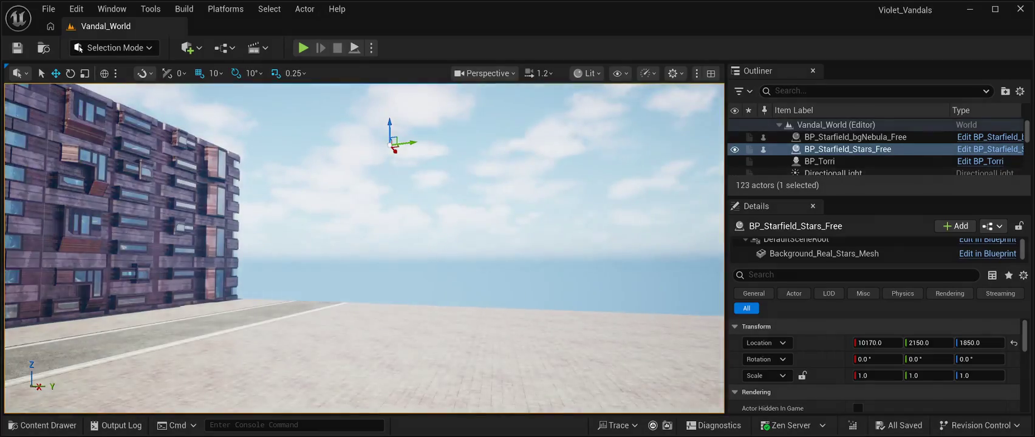
pyautogui.click(855, 136)
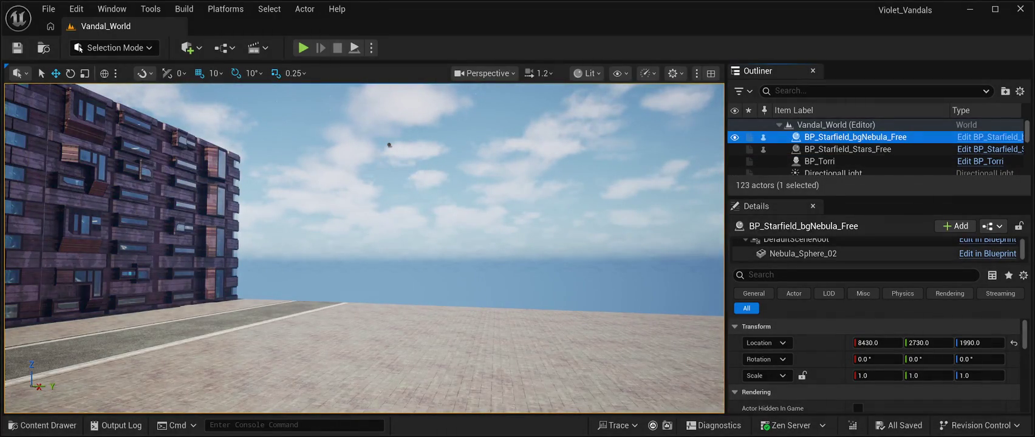
pyautogui.click(803, 253)
pyautogui.scroll(-3, 874, 357)
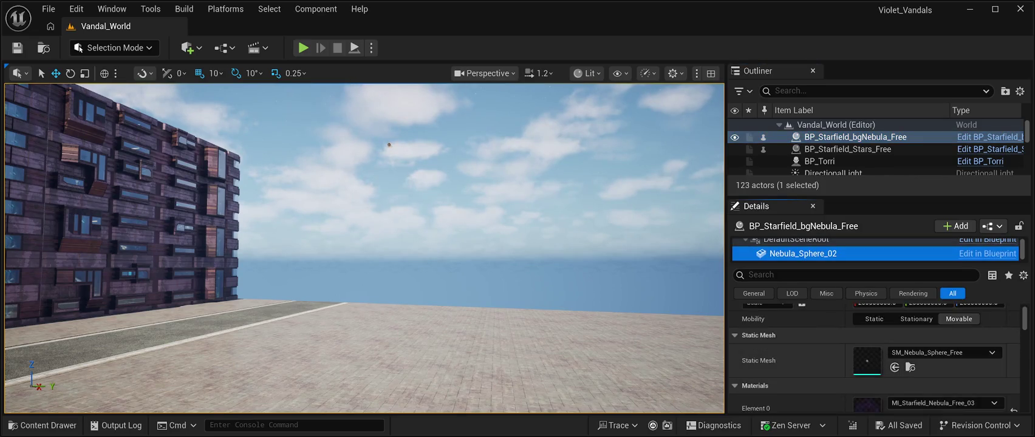
pyautogui.scroll(-2, 874, 357)
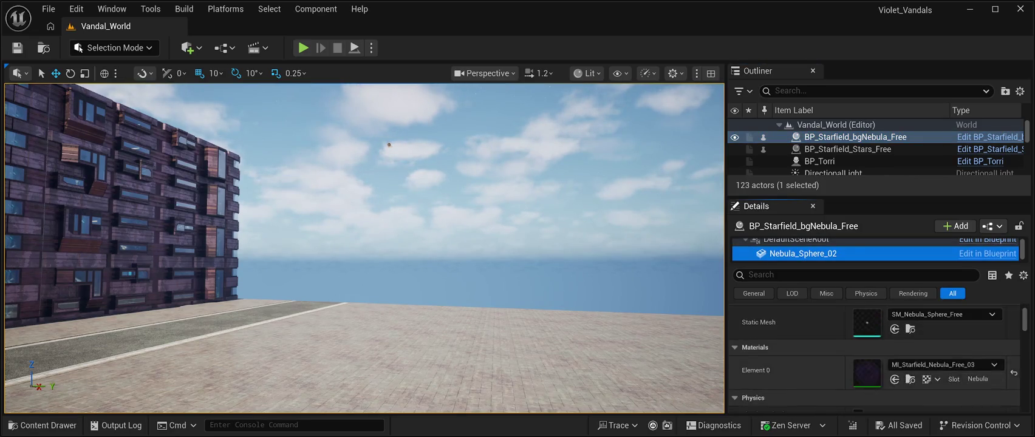
pyautogui.scroll(3, 874, 357)
pyautogui.scroll(-3, 875, 357)
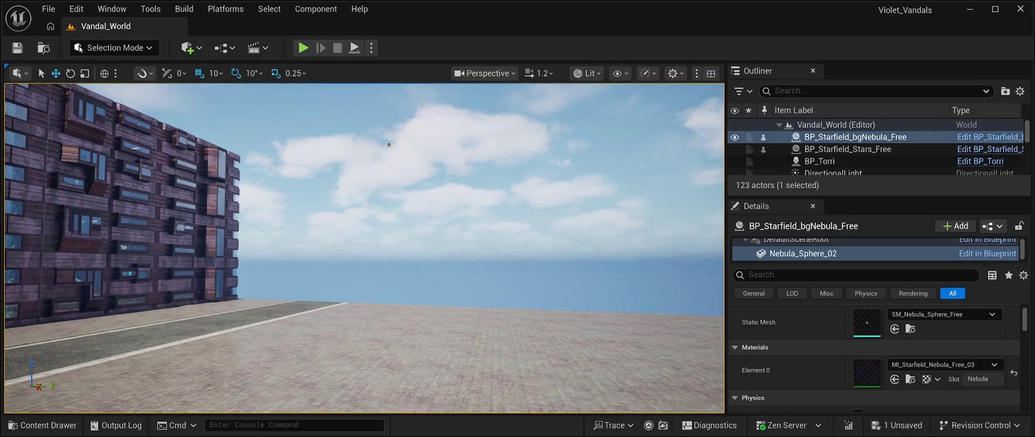
# Save Vandal_World, preview the nebula sky in Play-in-Editor, then exit the session.
pyautogui.hotkey('ctrl', 's')
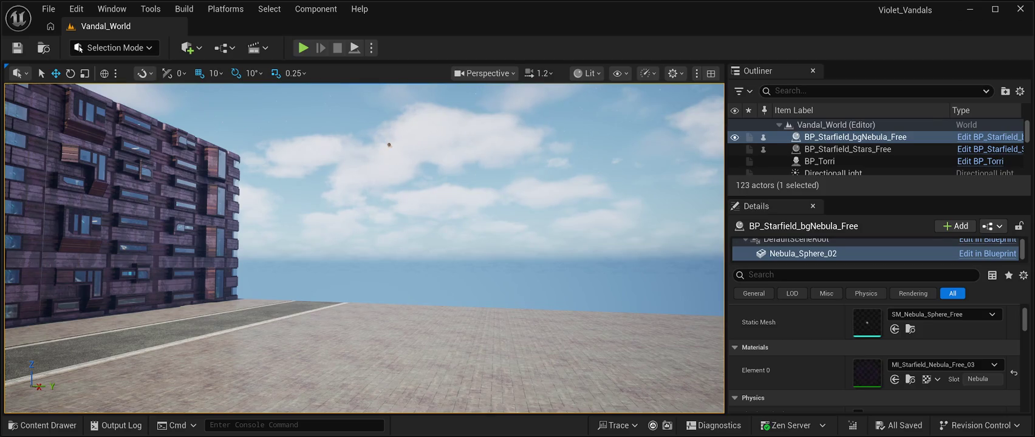
pyautogui.hotkey('alt', 'p')
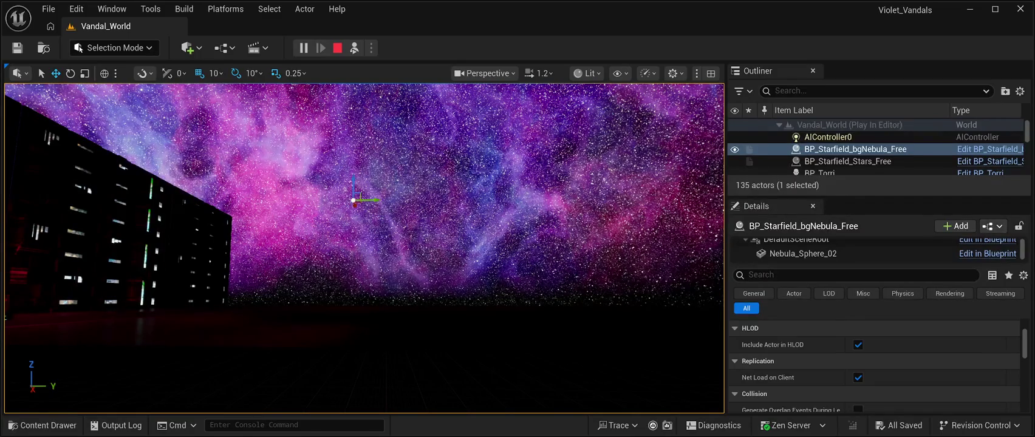
pyautogui.press('Escape')
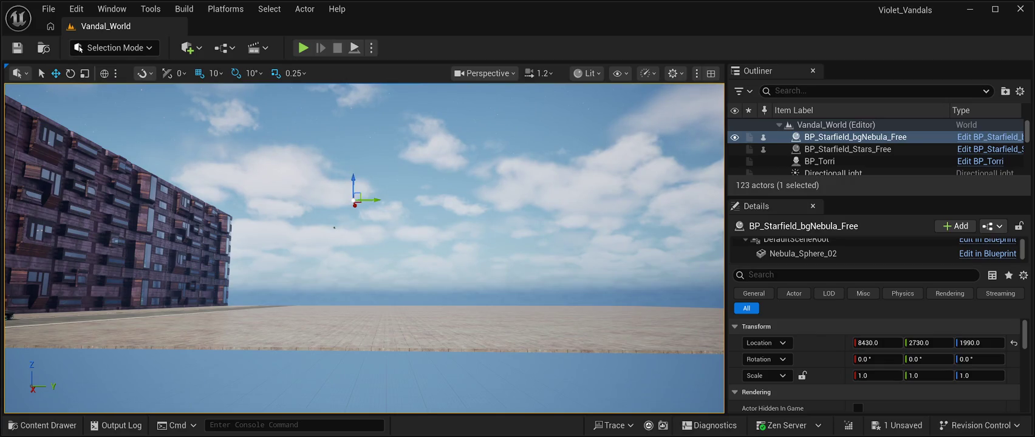
# Save the level, play-test it twice, then tilt the viewport up to the sky and back down.
pyautogui.hotkey('ctrl', 's')
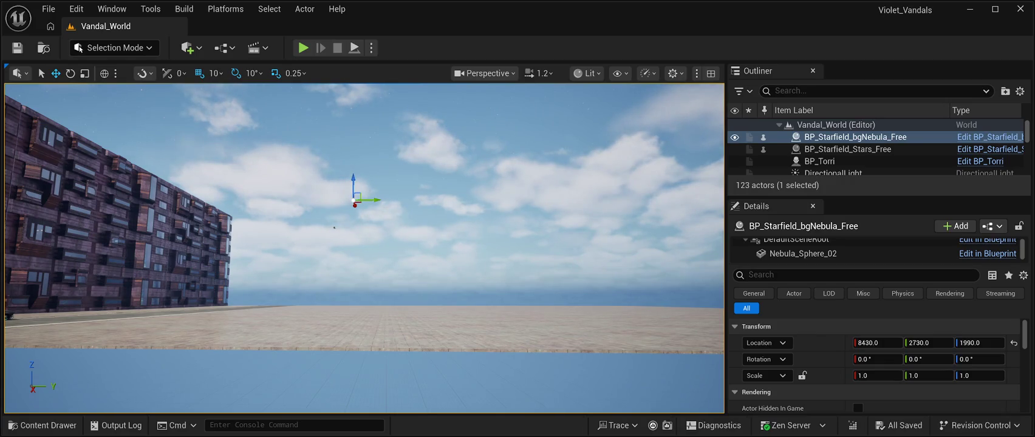
pyautogui.hotkey('alt', 'p')
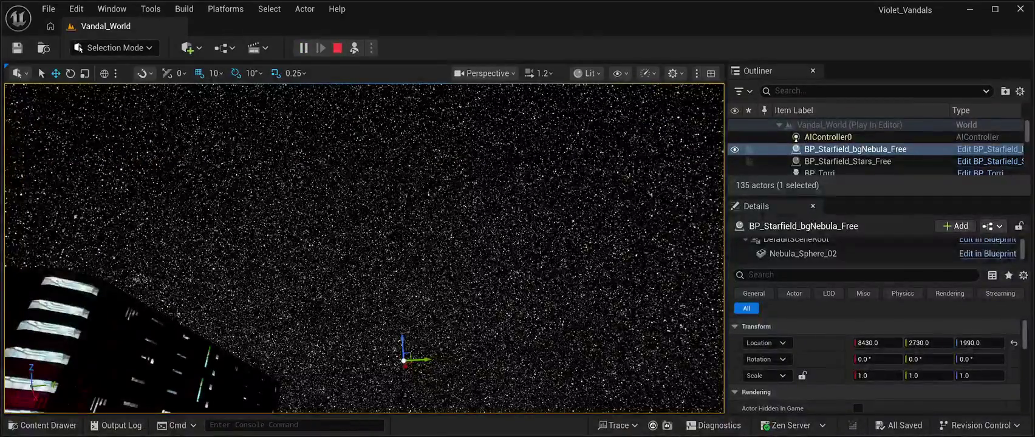
pyautogui.press('Escape')
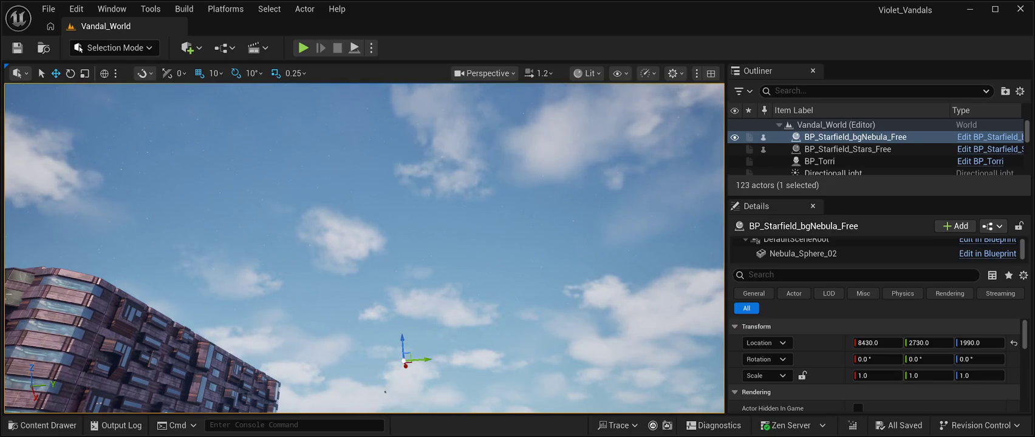
pyautogui.hotkey('alt', 'p')
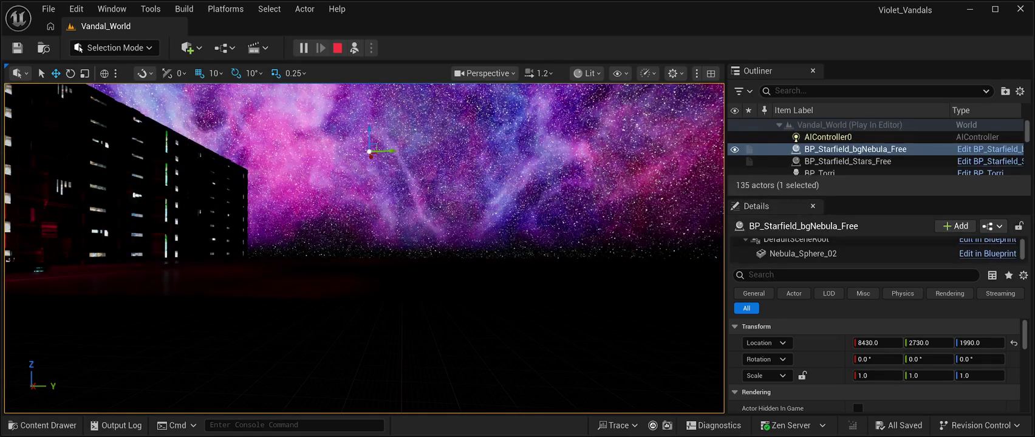
pyautogui.click(337, 48)
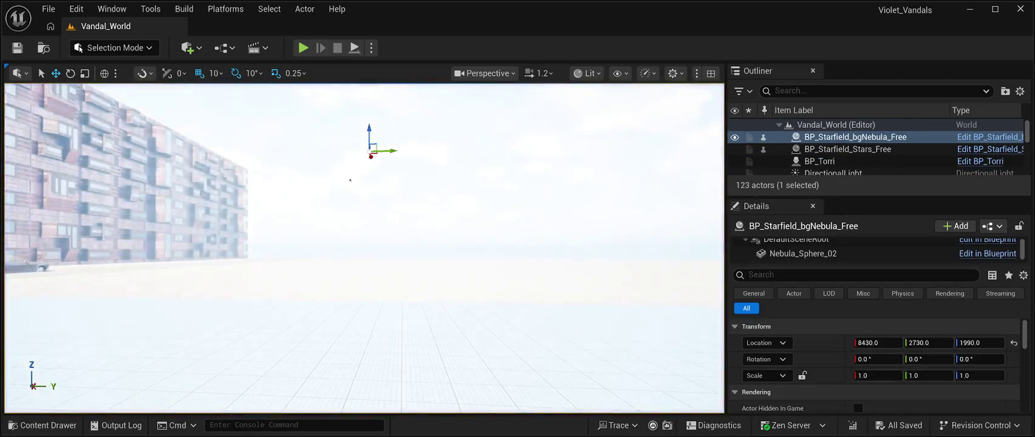
pyautogui.moveTo(342, 181); pyautogui.dragTo(347, 97)
pyautogui.moveTo(292, 182)
pyautogui.mouseDown()
pyautogui.moveTo(292, 325)
pyautogui.moveTo(261, 144)
pyautogui.moveTo(169, 173)
pyautogui.moveTo(418, 199)
pyautogui.mouseUp()
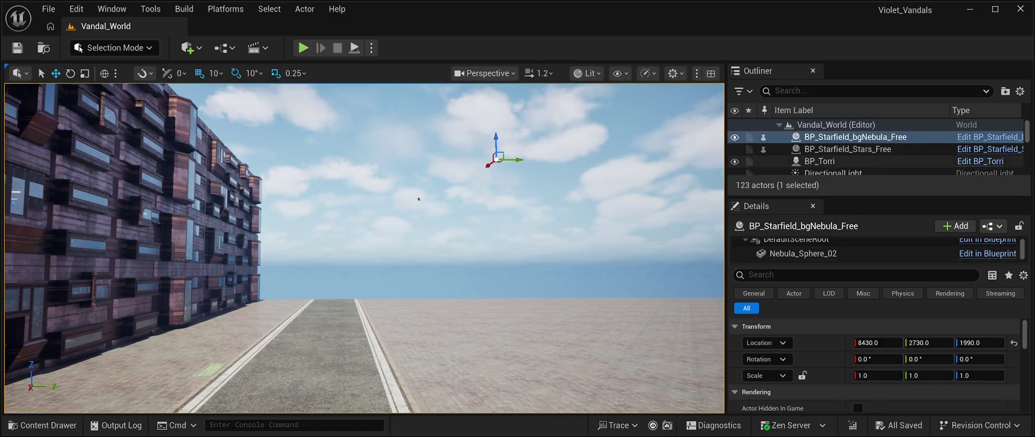
# Select BP_Starfield_Stars_Free's Background_Real_Stars_Mesh component, then play-test the nebula sky and stop.
pyautogui.click(847, 148)
pyautogui.scroll(-8, 874, 364)
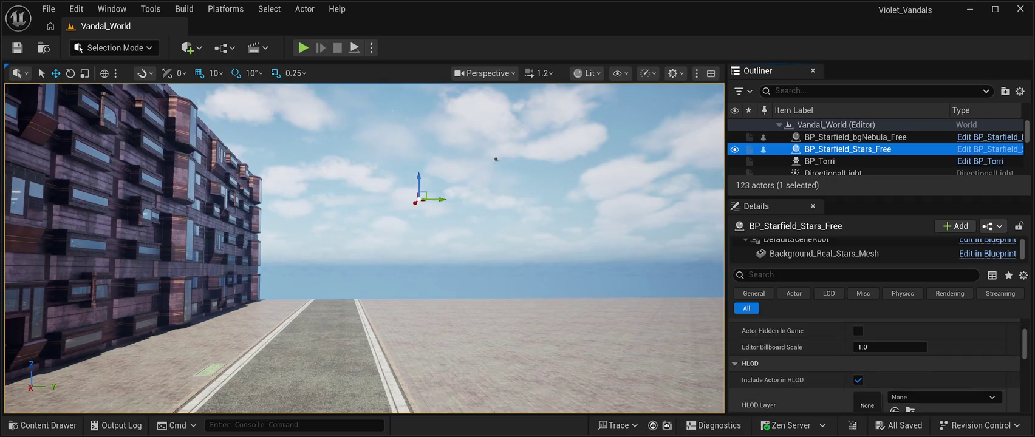
pyautogui.scroll(8, 874, 364)
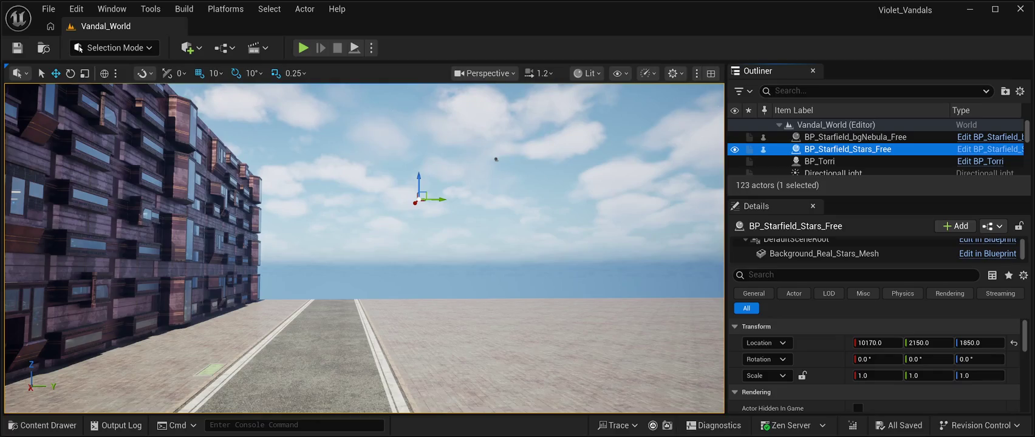
pyautogui.click(824, 253)
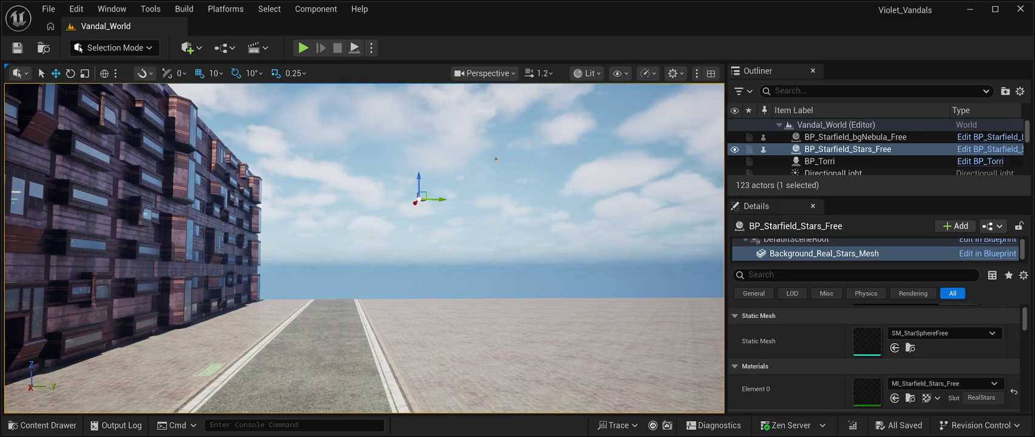
pyautogui.hotkey('alt', 'p')
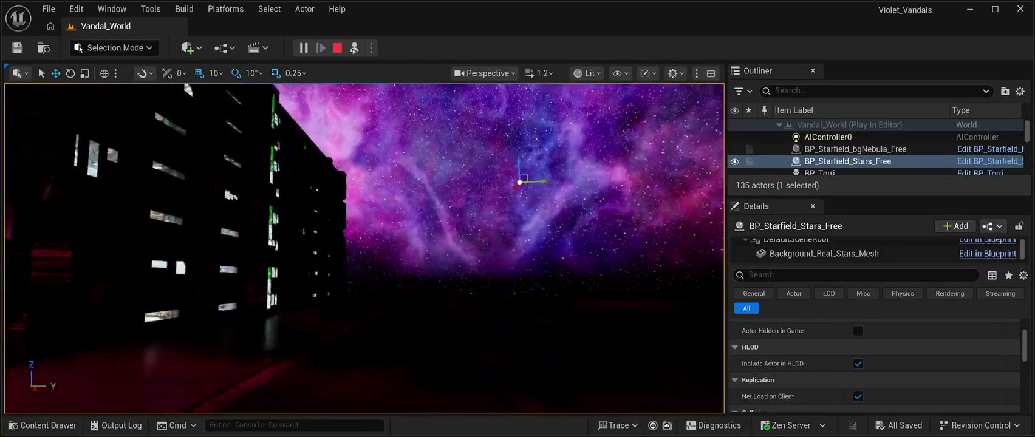
pyautogui.press('Escape')
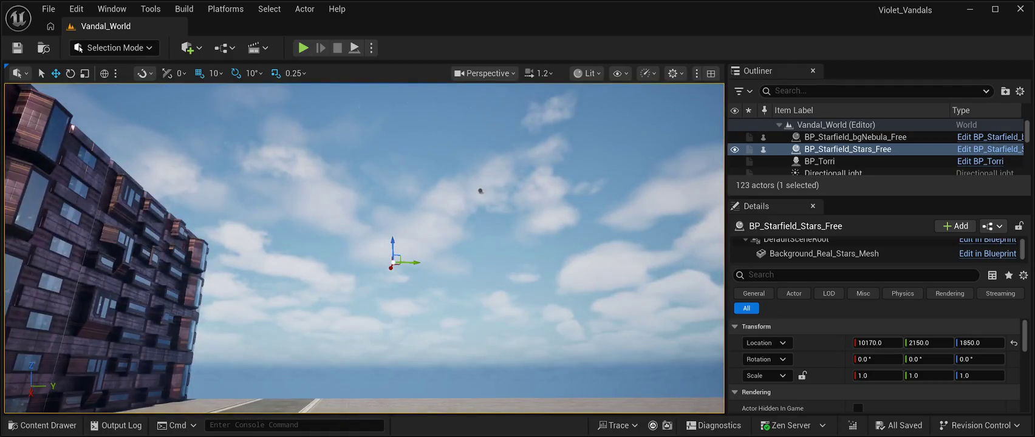
# Reset BP_Starfield_bgNebula_Free and BP_Starfield_Stars_Free locations to 0, 0, 0, then start Play-in-Editor.
pyautogui.click(480, 191)
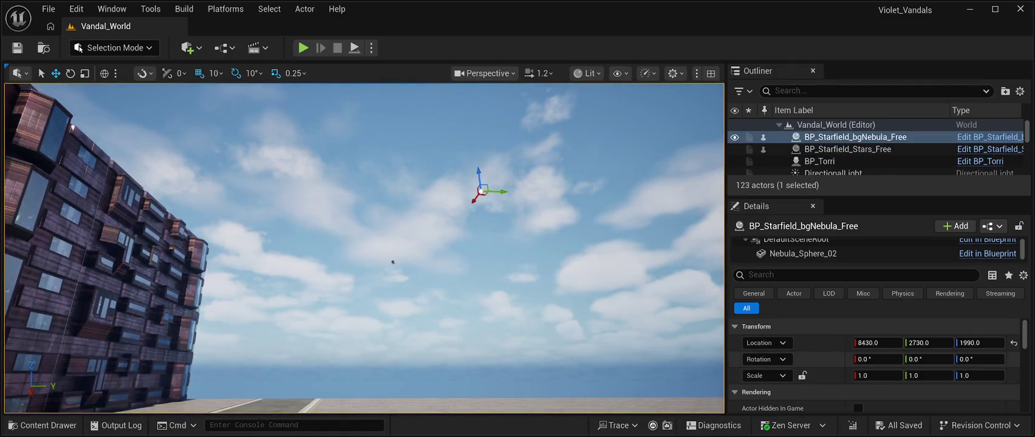
pyautogui.click(1013, 343)
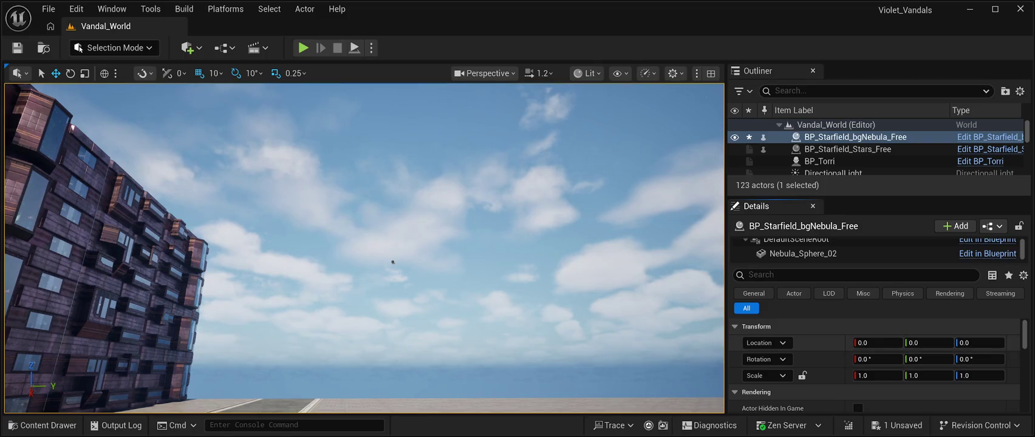
pyautogui.click(847, 148)
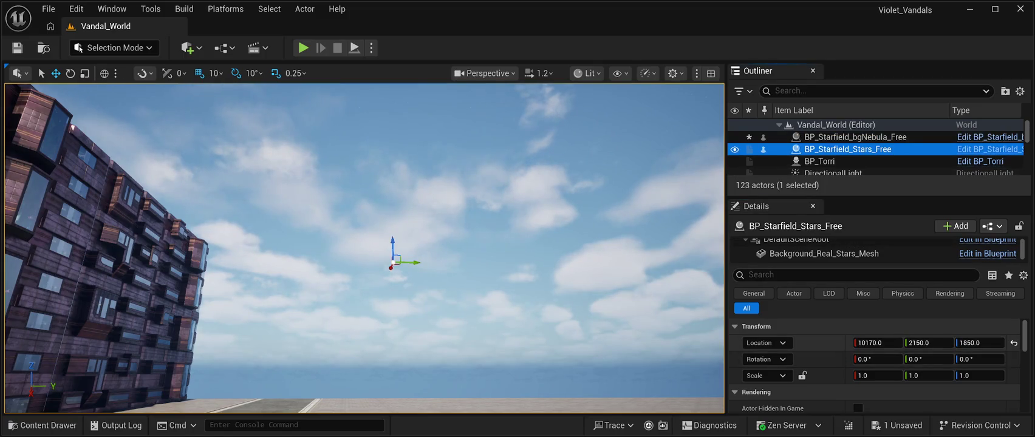
pyautogui.click(1014, 342)
pyautogui.press('f')
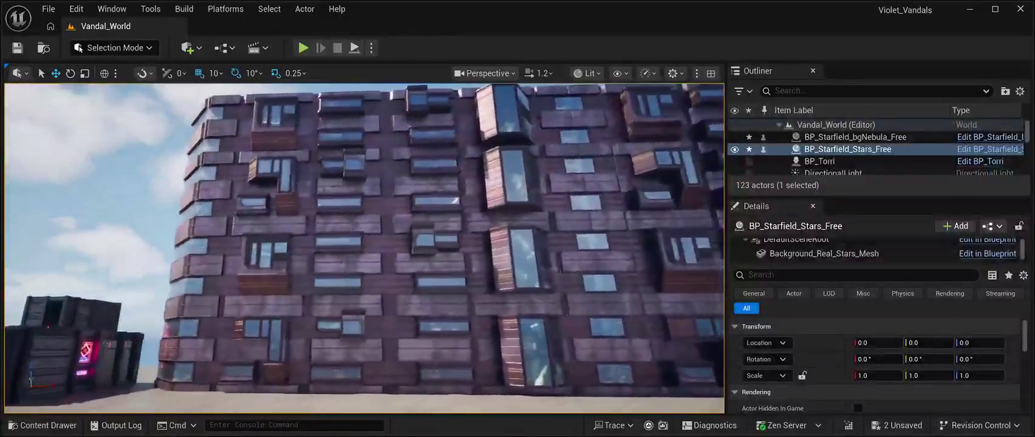
pyautogui.hotkey('alt', 'p')
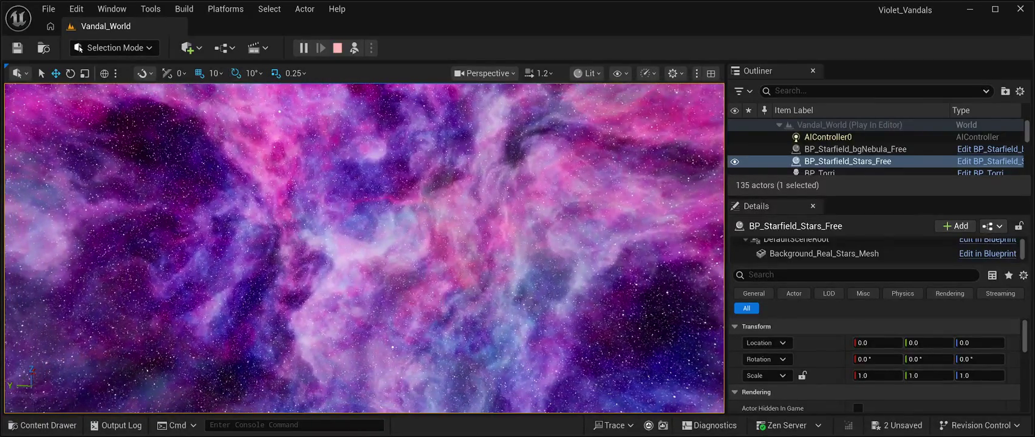
# Stop the running Play-in-Editor session and start a fresh one.
pyautogui.press('Escape')
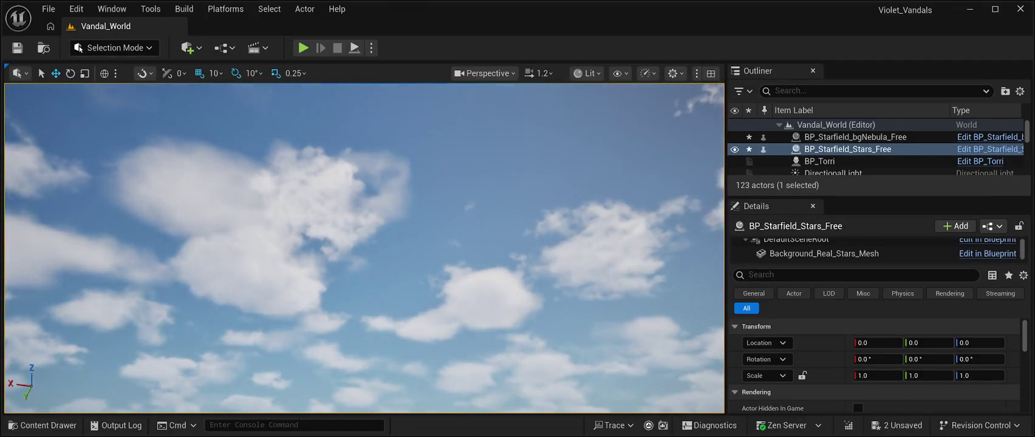
pyautogui.hotkey('alt', 'p')
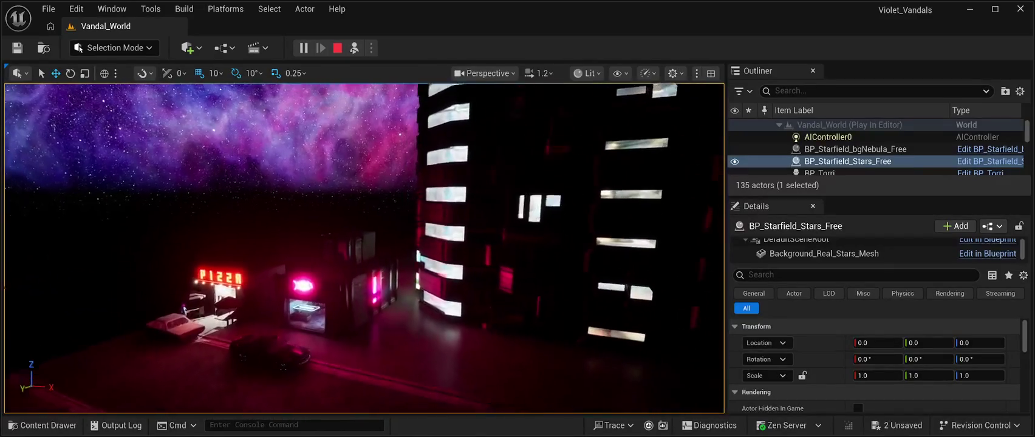
# Stop the Play-in-Editor session and return to the daylight editor view.
pyautogui.press('Escape')
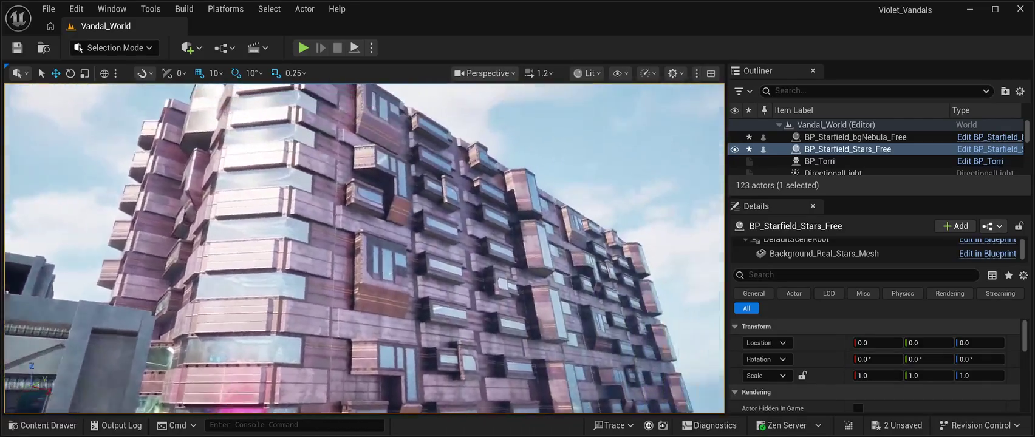
# Select SM_CPB03Prefab05, then launch a new Play-in-Editor session.
pyautogui.click(840, 165)
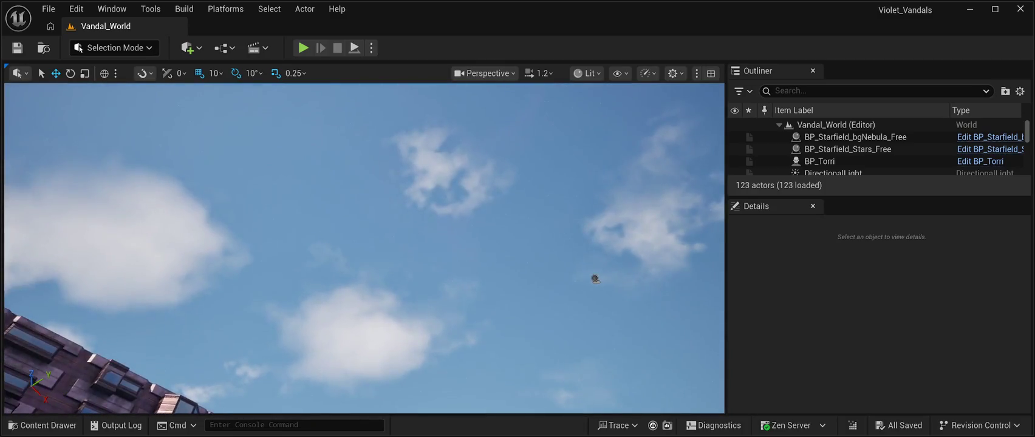
pyautogui.hotkey('alt', 'p')
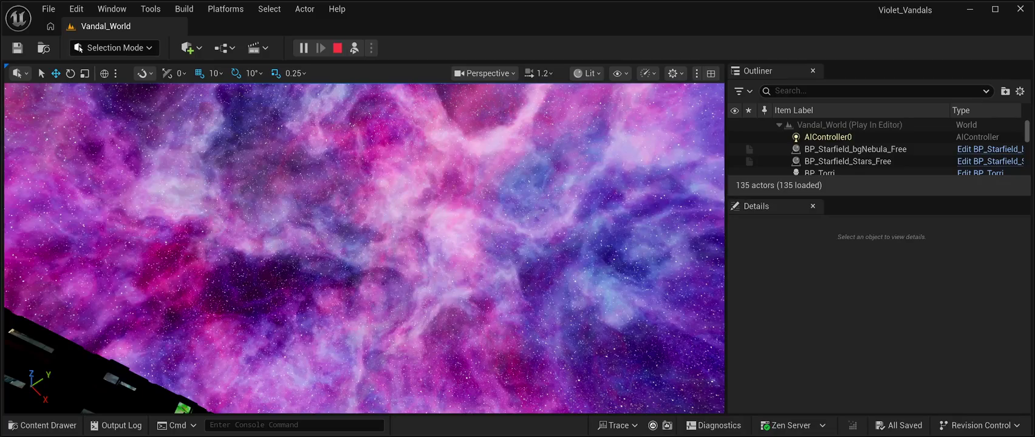
# Stop play, reset BP_Starfield_Stars_Free's location to 0, 0, 0, and save the level.
pyautogui.press('Escape')
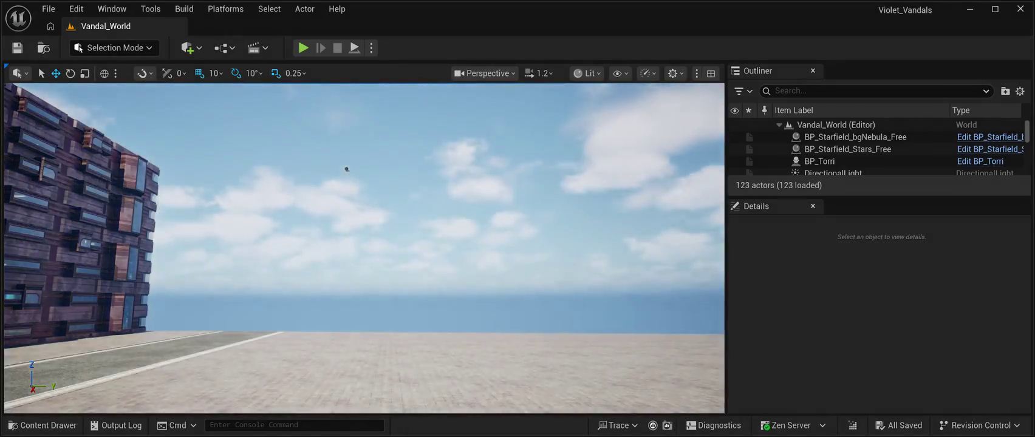
pyautogui.click(347, 169)
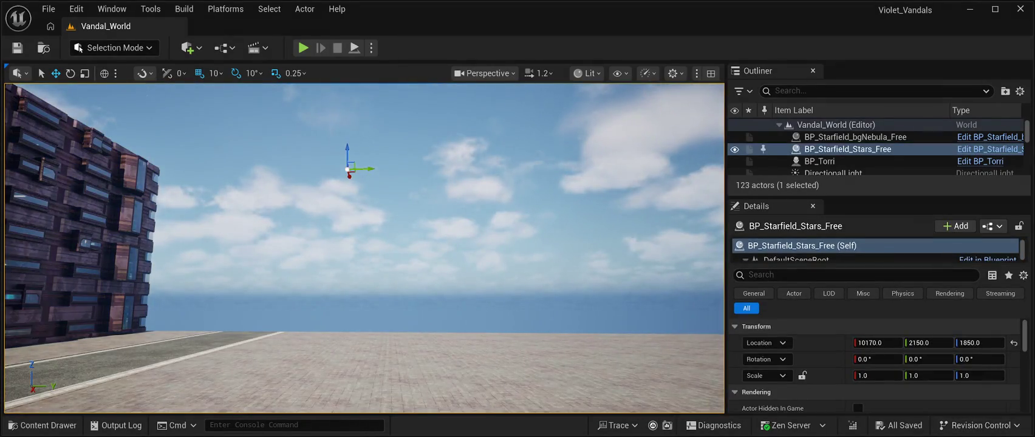
pyautogui.click(1014, 343)
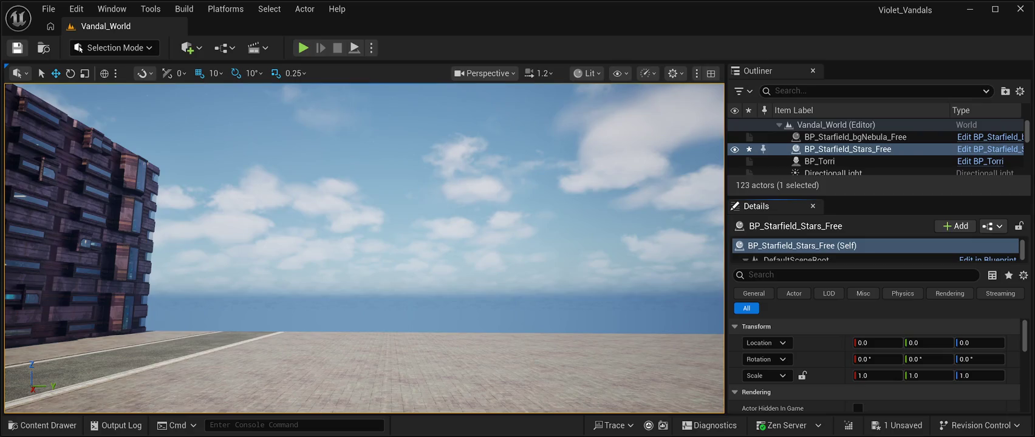
pyautogui.hotkey('ctrl', 's')
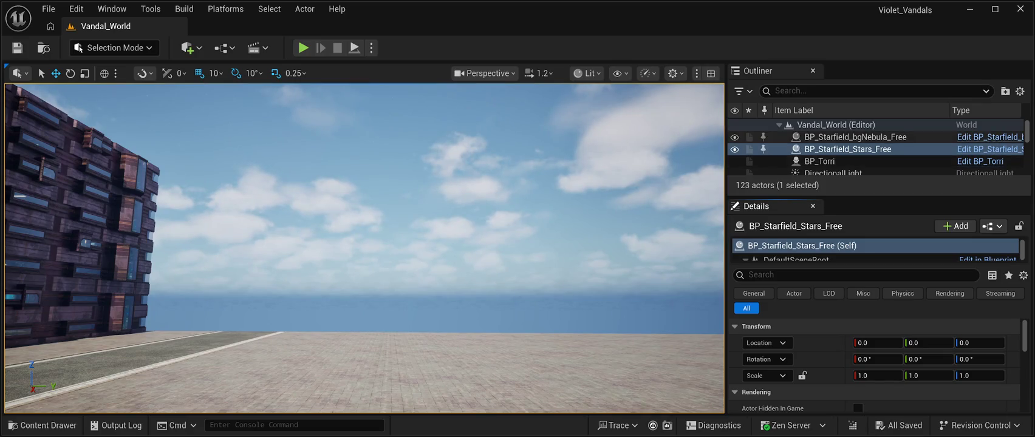
# Reset BP_Starfield_bgNebula_Free's location to 0, 0, 0 and frame it in the viewport.
pyautogui.click(855, 136)
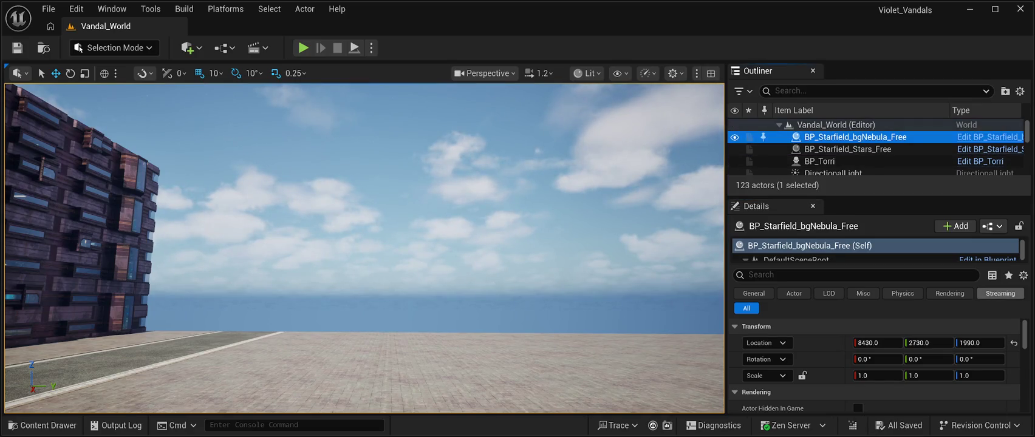
pyautogui.click(1014, 343)
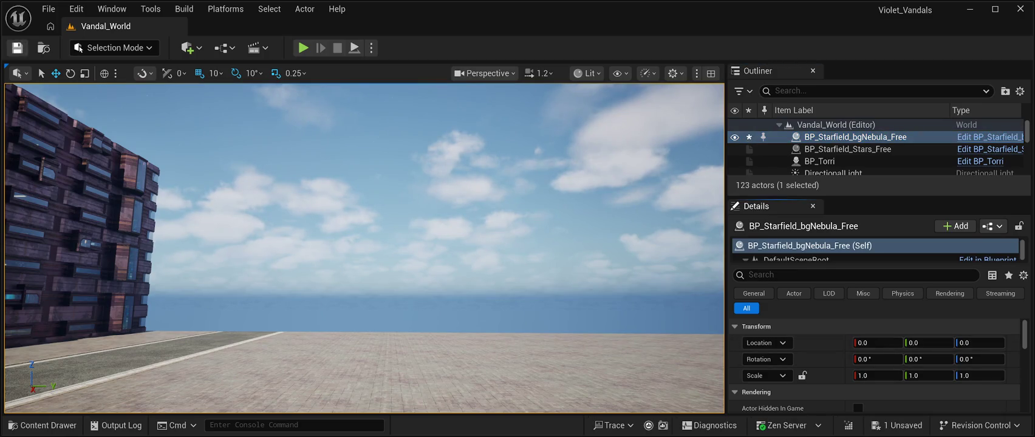
pyautogui.press('f')
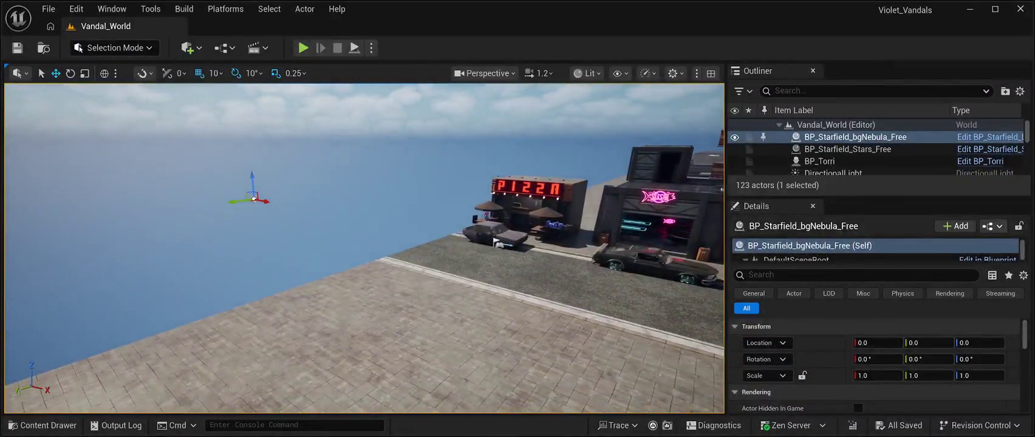
# Inspect the SM_Road_M03 piece and the starfield actor, then turn the view to the tall building.
pyautogui.click(486, 270)
pyautogui.click(254, 199)
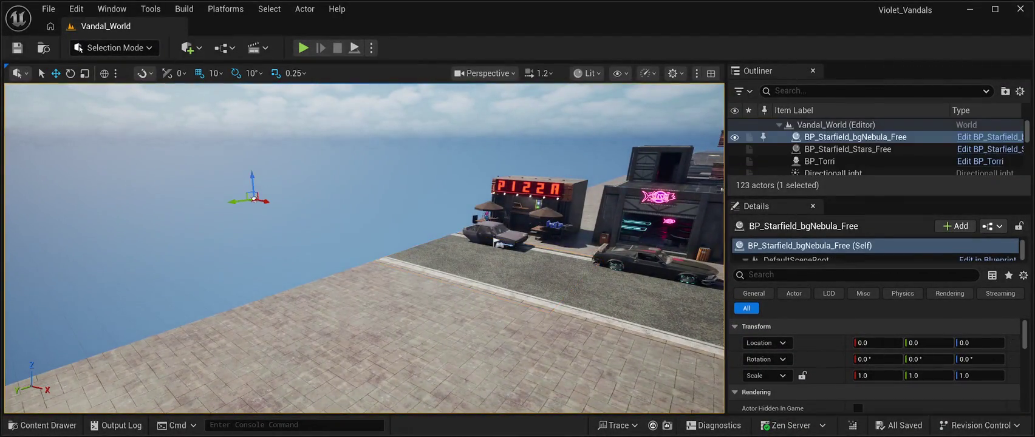
pyautogui.moveTo(495, 242); pyautogui.dragTo(389, 210)
pyautogui.click(835, 125)
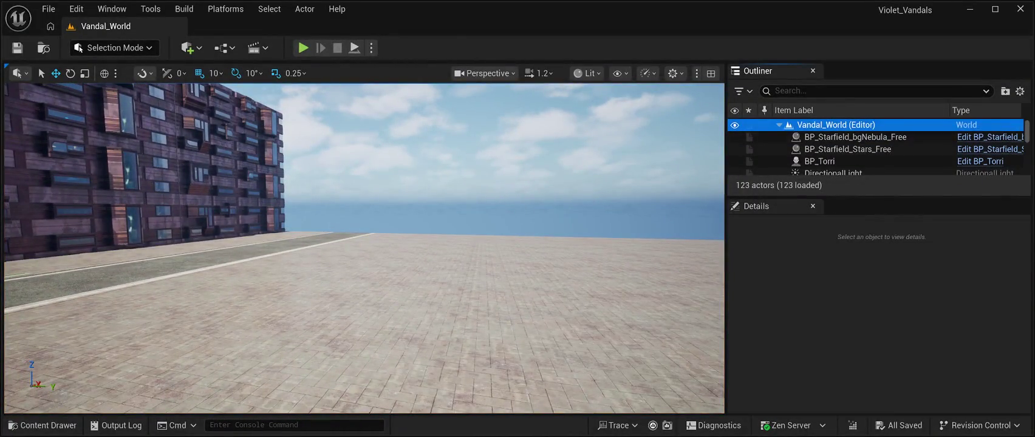
pyautogui.moveTo(365, 243)
pyautogui.mouseDown()
pyautogui.moveTo(316, 238)
pyautogui.moveTo(316, 221)
pyautogui.moveTo(462, 225)
pyautogui.moveTo(364, 221)
pyautogui.mouseUp()
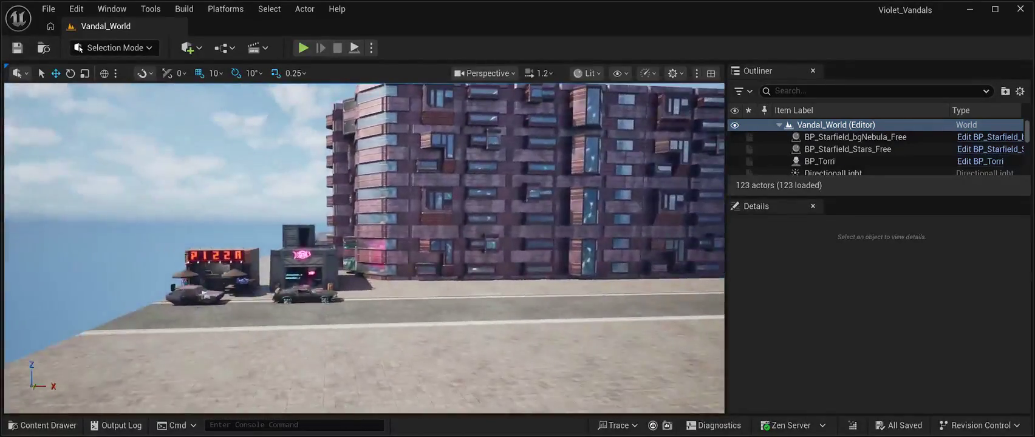
# Scroll down the Outliner and select the SM_CR01_FL and SM_CR01_FR car parts.
pyautogui.scroll(-10, 874, 149)
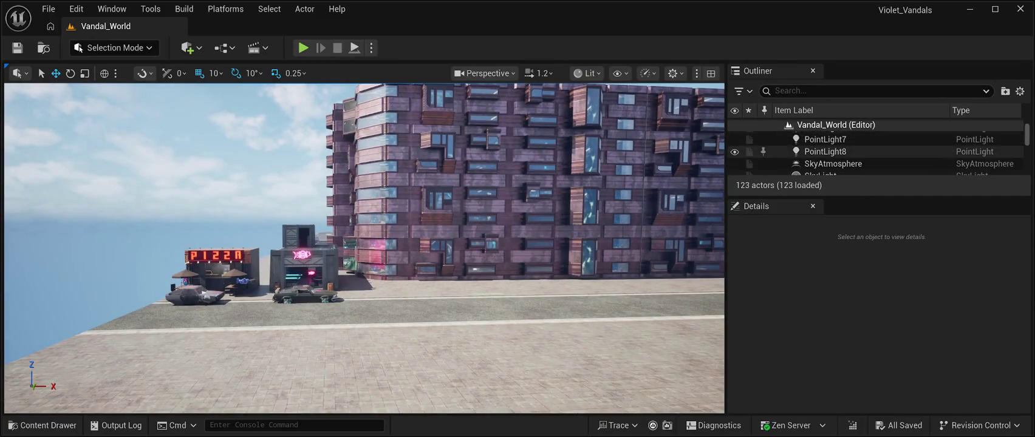
pyautogui.scroll(-8, 875, 150)
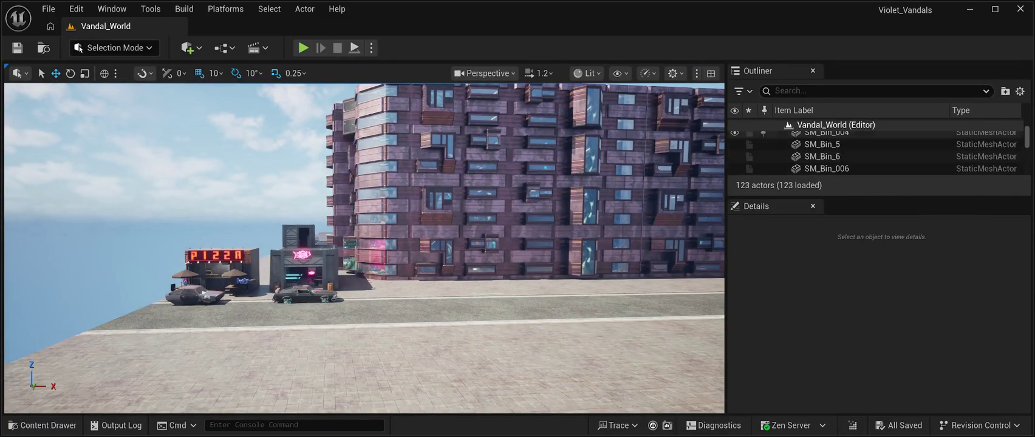
pyautogui.scroll(-8, 874, 153)
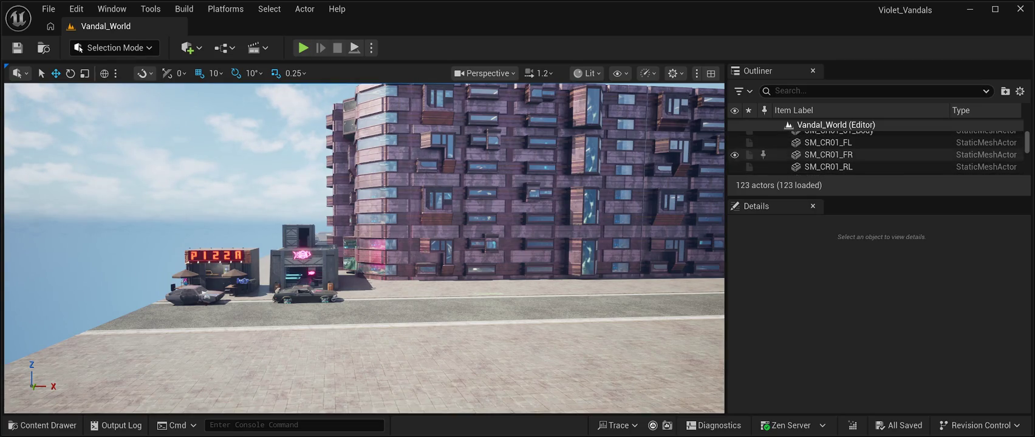
pyautogui.click(829, 142)
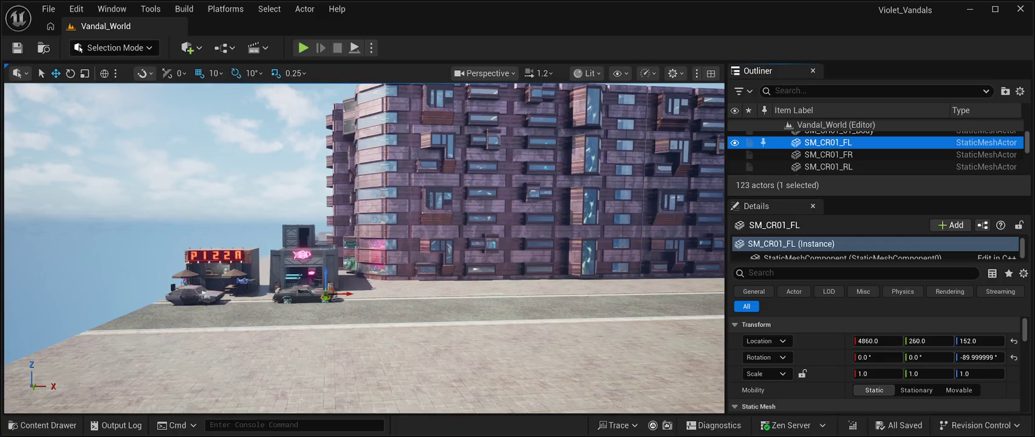
pyautogui.click(828, 155)
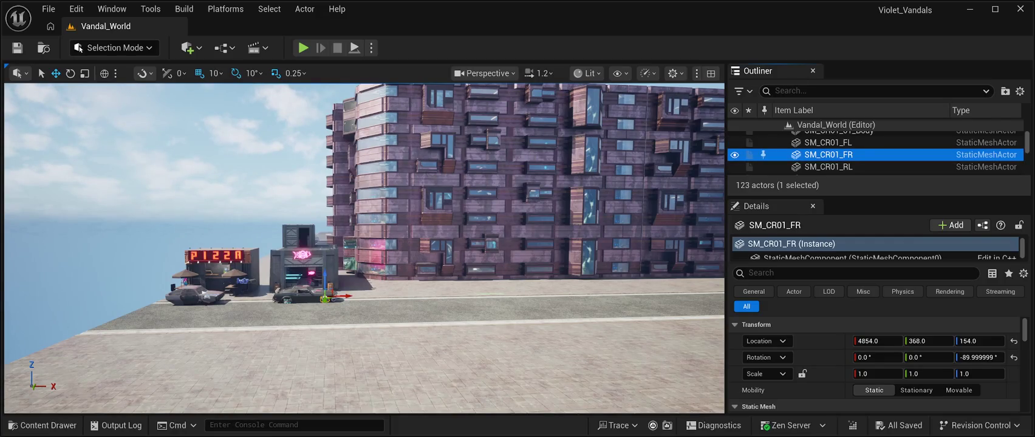
# Scroll the Outliner back up to the SM_CafeTableMesh and SM_CPB03Prefab rows.
pyautogui.scroll(-2, 828, 156)
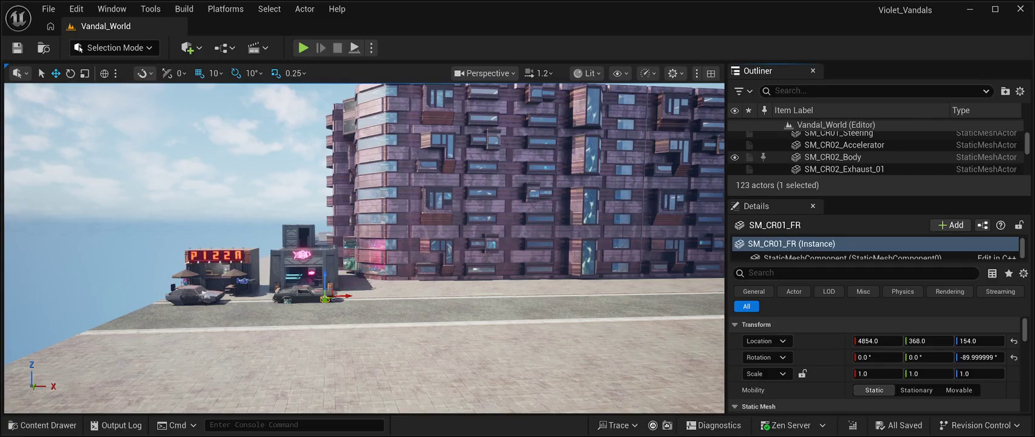
pyautogui.scroll(-10, 828, 155)
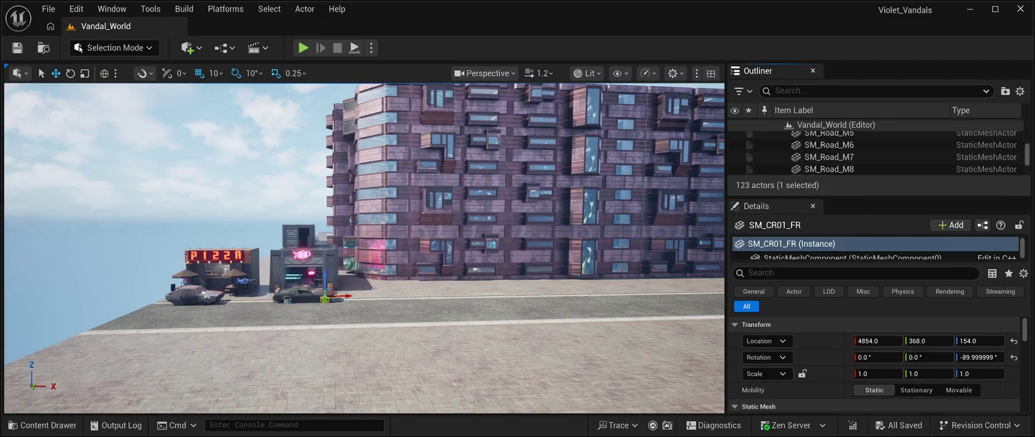
pyautogui.scroll(3, 875, 152)
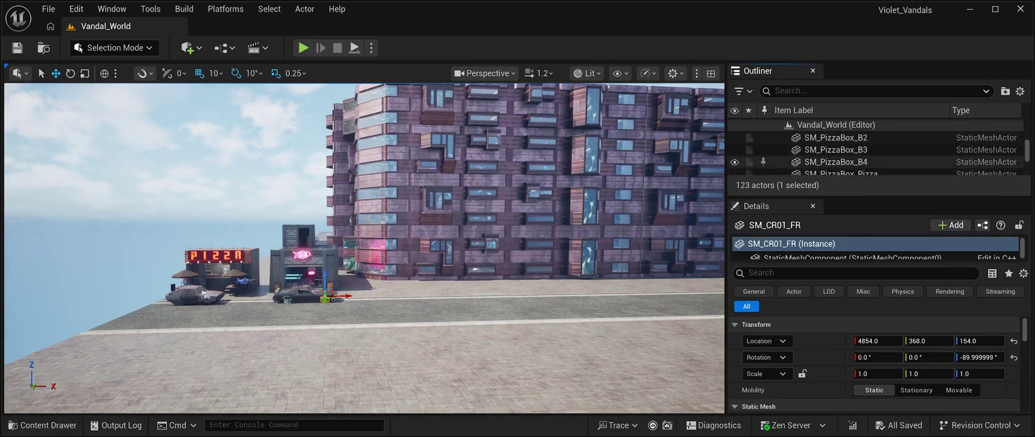
pyautogui.scroll(10, 874, 156)
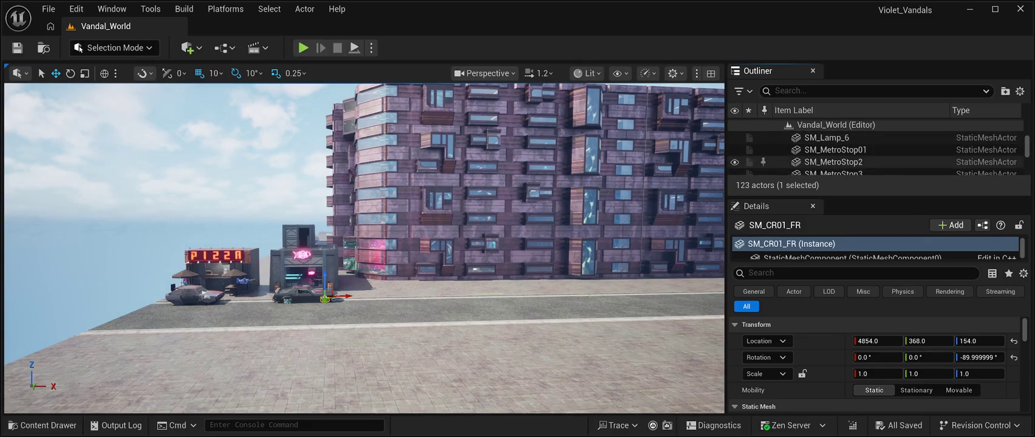
pyautogui.scroll(5, 874, 151)
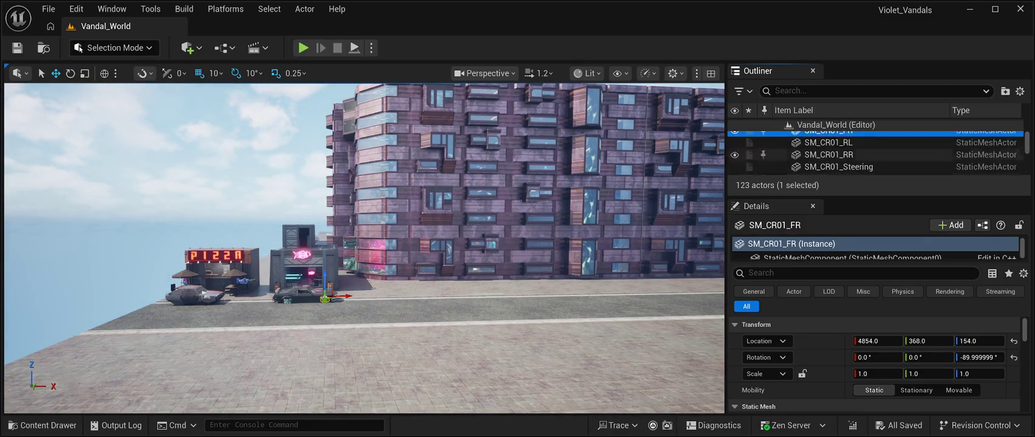
pyautogui.scroll(2, 875, 157)
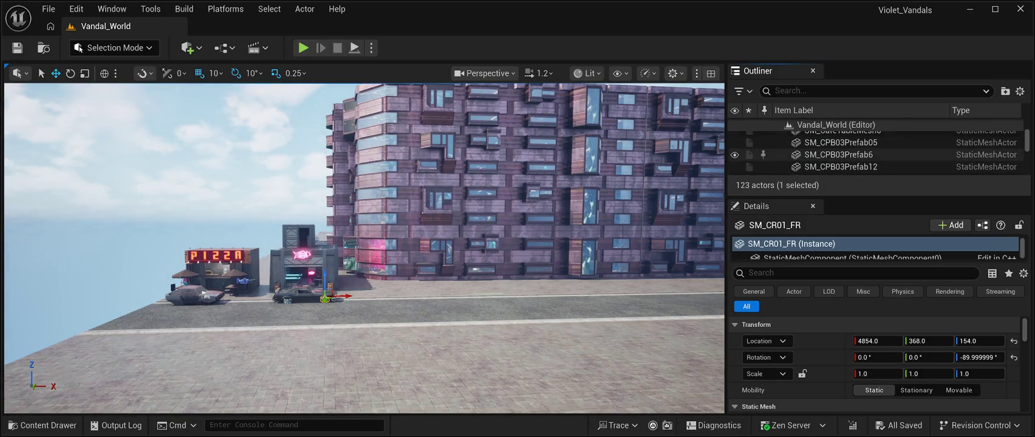
pyautogui.scroll(2, 874, 152)
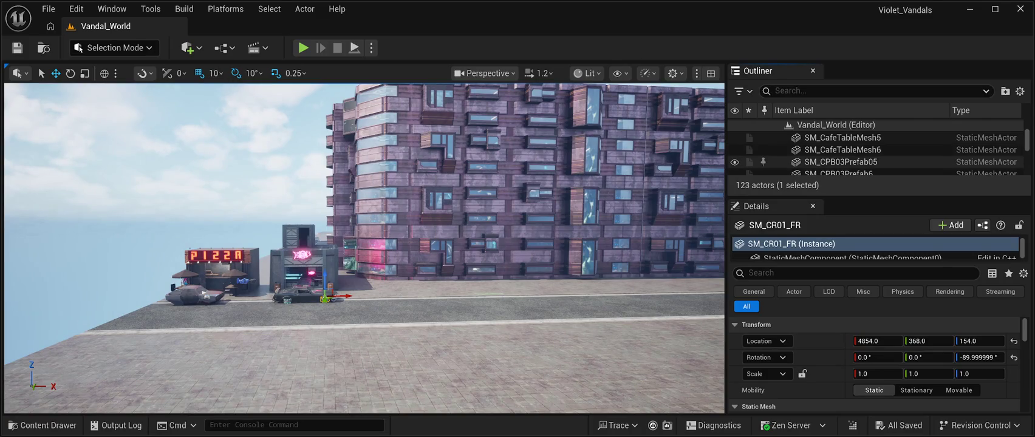
# Delete the SM_CPB03Prefab05 and SM_CPB03Prefab6 buildings from the Outliner.
pyautogui.click(838, 161)
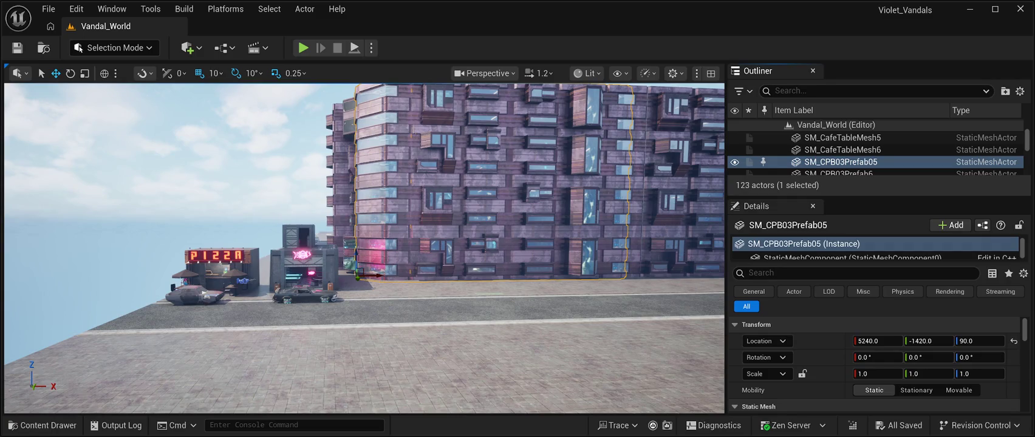
pyautogui.press('Delete')
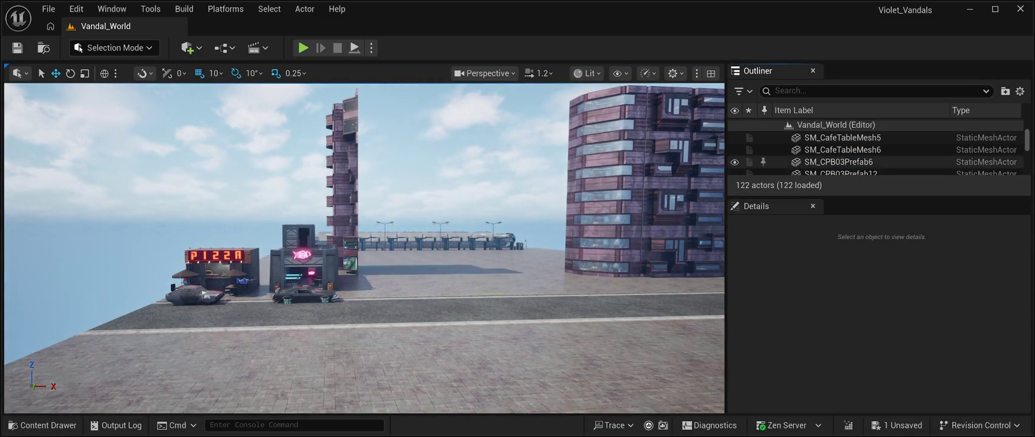
pyautogui.click(838, 161)
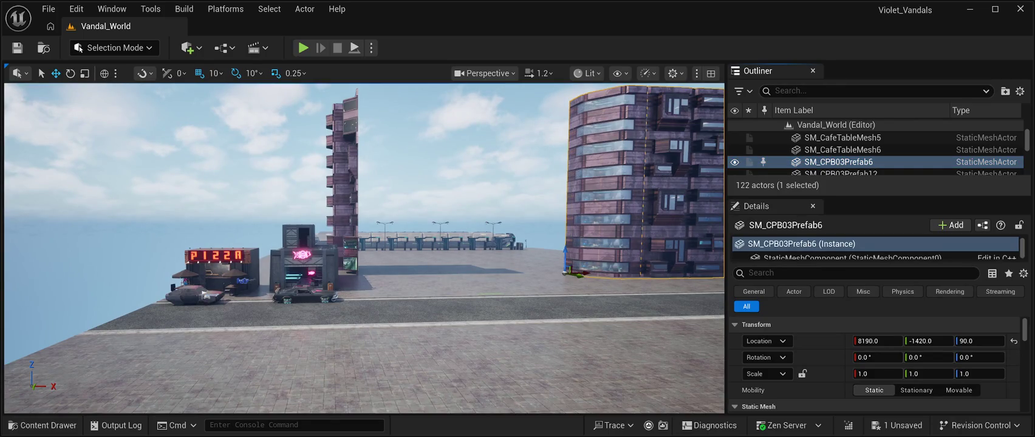
pyautogui.press('Delete')
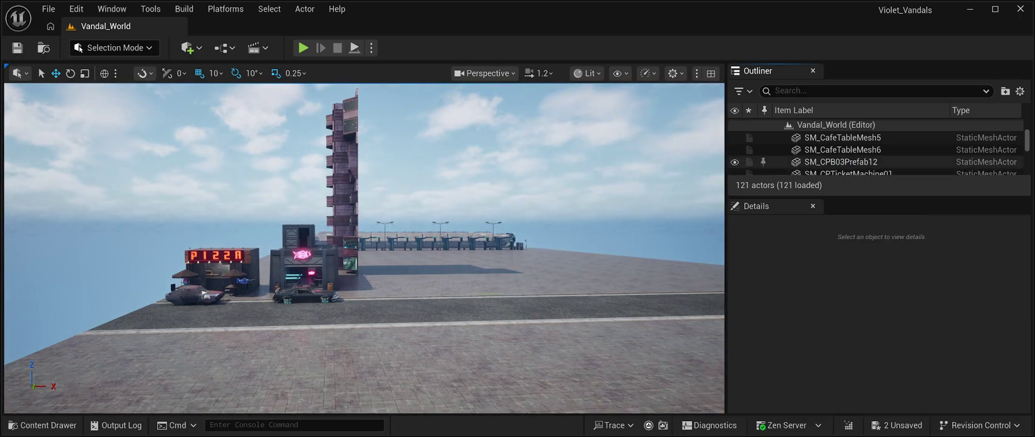
# Delete the tall SM_CPB03Prefab12 tower and save Vandal_World.
pyautogui.scroll(-1, 850, 166)
pyautogui.scroll(2, 874, 152)
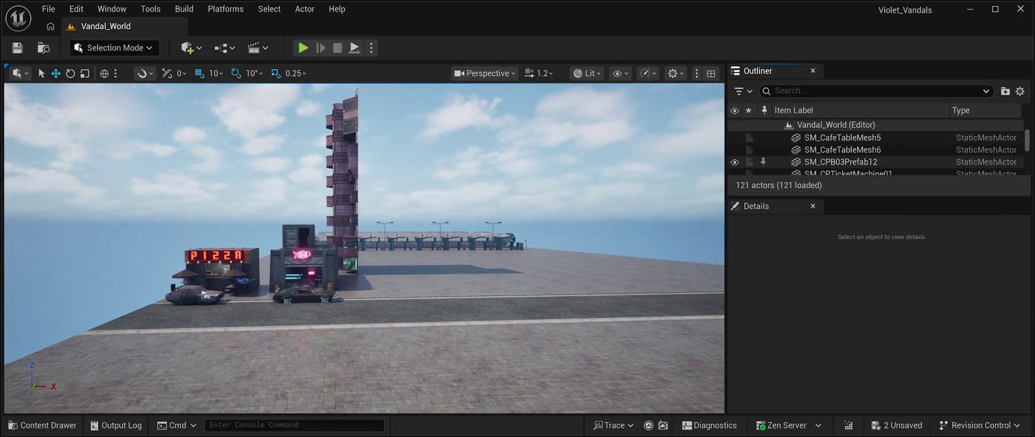
pyautogui.click(840, 162)
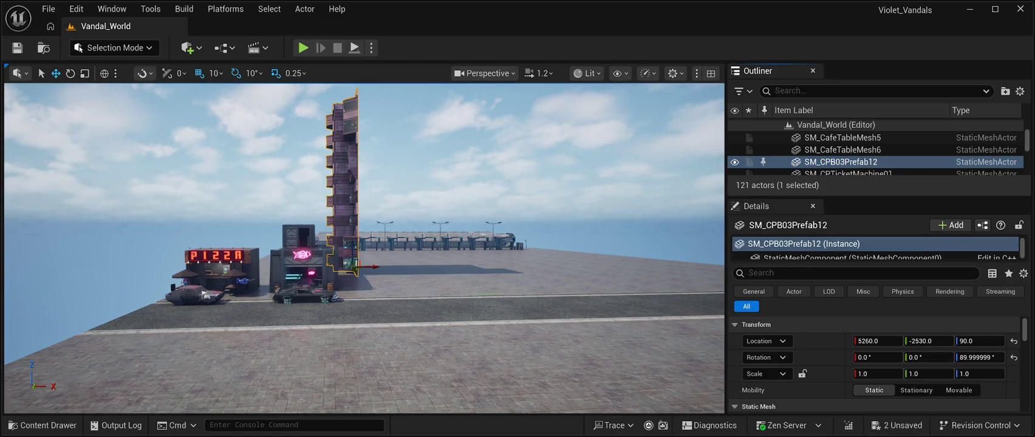
pyautogui.press('Delete')
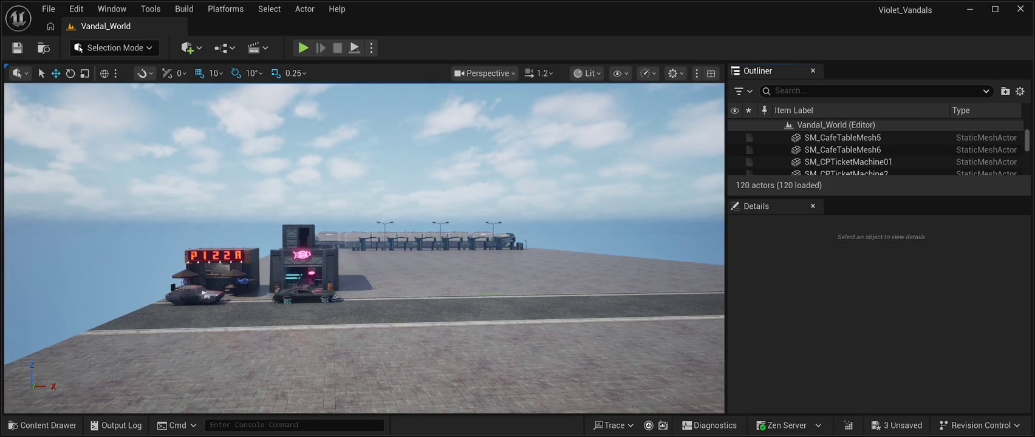
pyautogui.press('d')
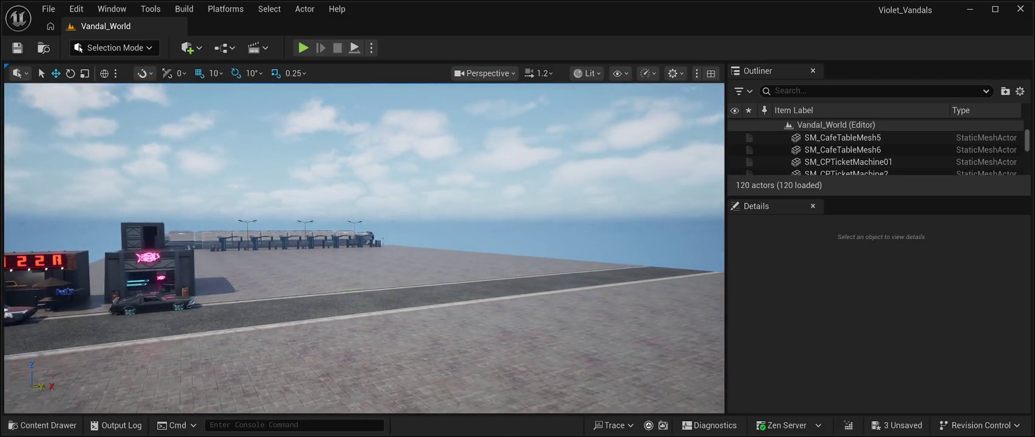
pyautogui.hotkey('ctrl', 's')
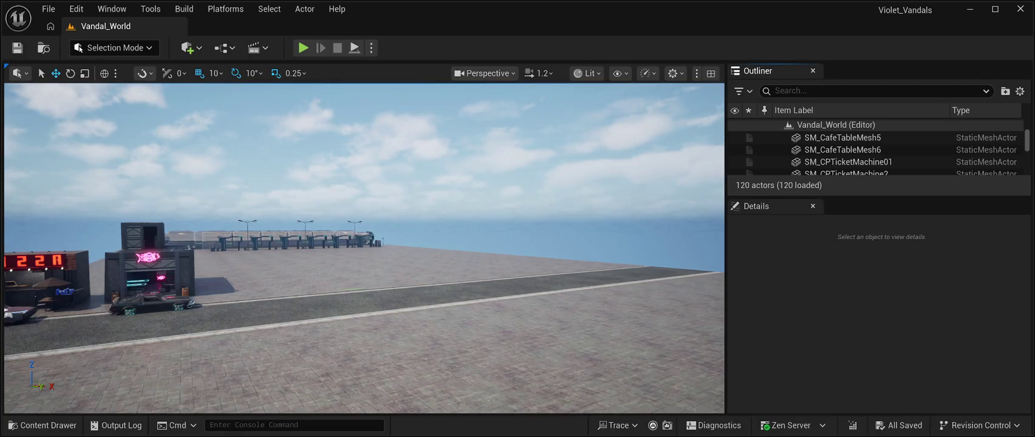
# In the Content Drawer, browse Content > Characters > Cyberpunk_Room to view its seven subfolders.
pyautogui.press('w')
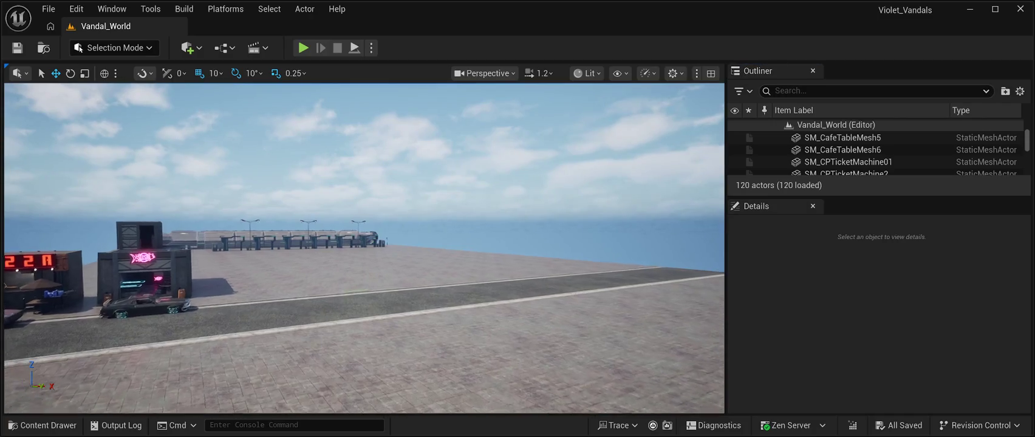
pyautogui.press('w')
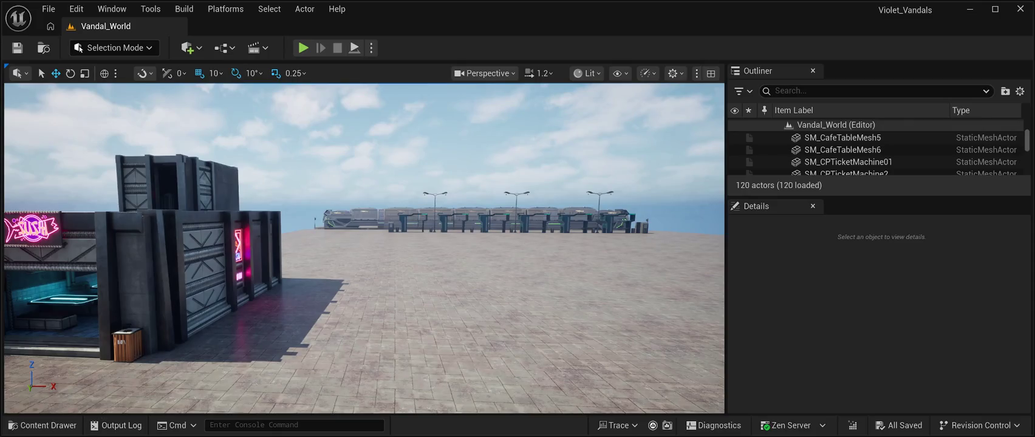
pyautogui.click(42, 425)
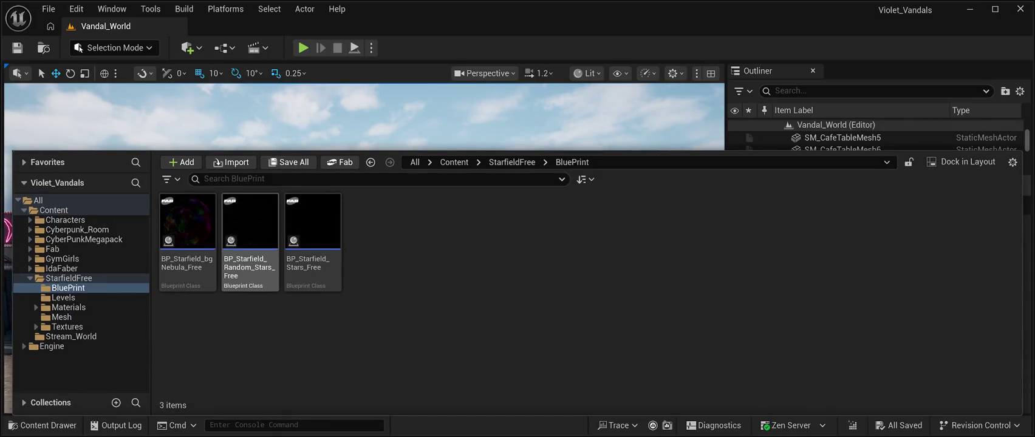
pyautogui.click(54, 210)
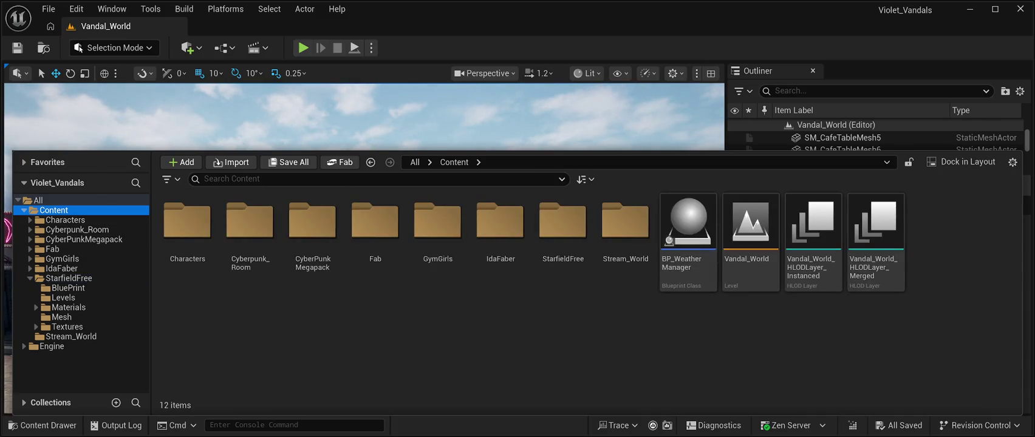
pyautogui.click(65, 220)
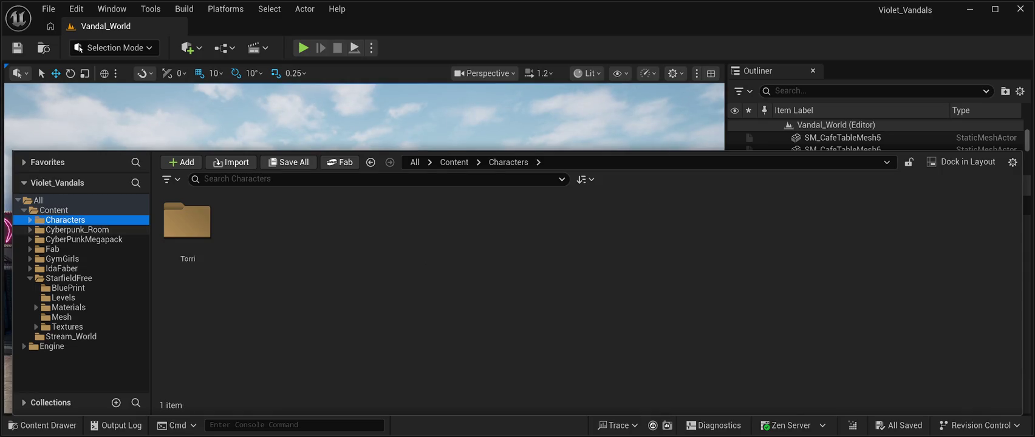
pyautogui.click(77, 229)
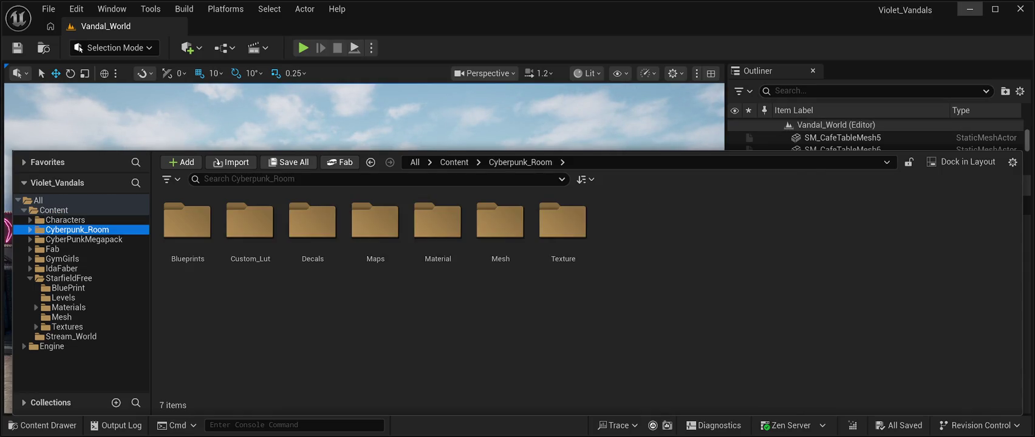
pyautogui.hotkey('ctrl', 'space')
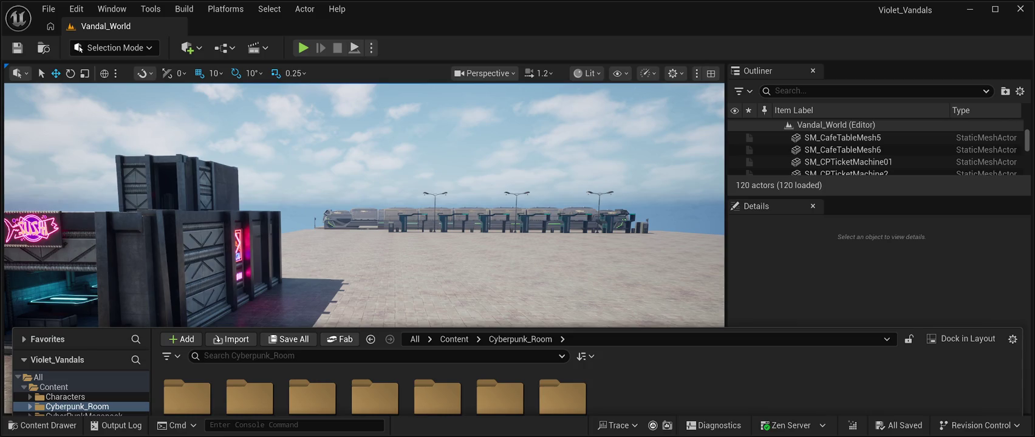
# Close the Content Drawer with Ctrl+Space so the full Vandal_World scene shows.
pyautogui.hotkey('ctrl', 'space')
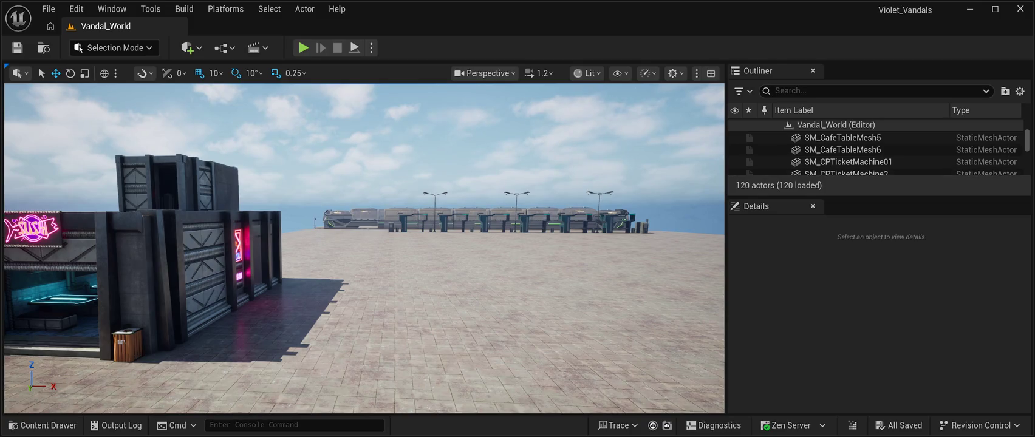
# Enlarge the Outliner, scroll to the SkyLight actor and select it to show its Details.
pyautogui.moveTo(880, 197); pyautogui.dragTo(880, 321)
pyautogui.scroll(10, 874, 215)
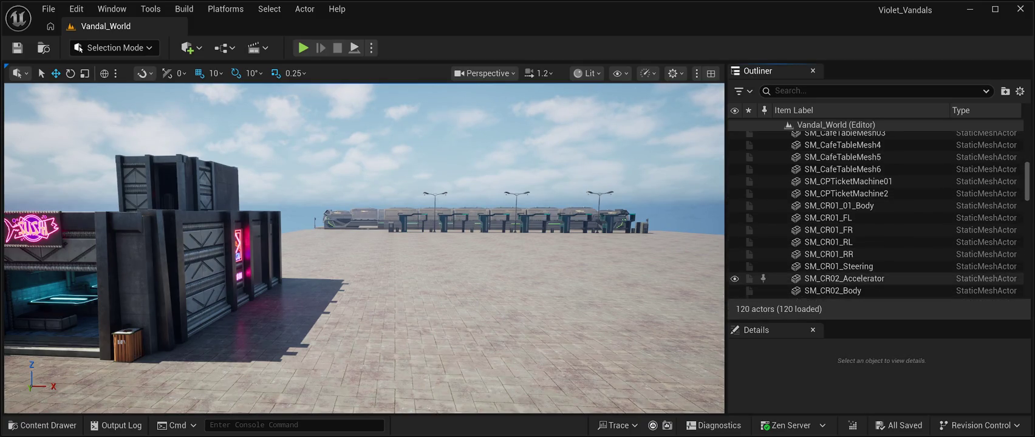
pyautogui.scroll(3, 879, 209)
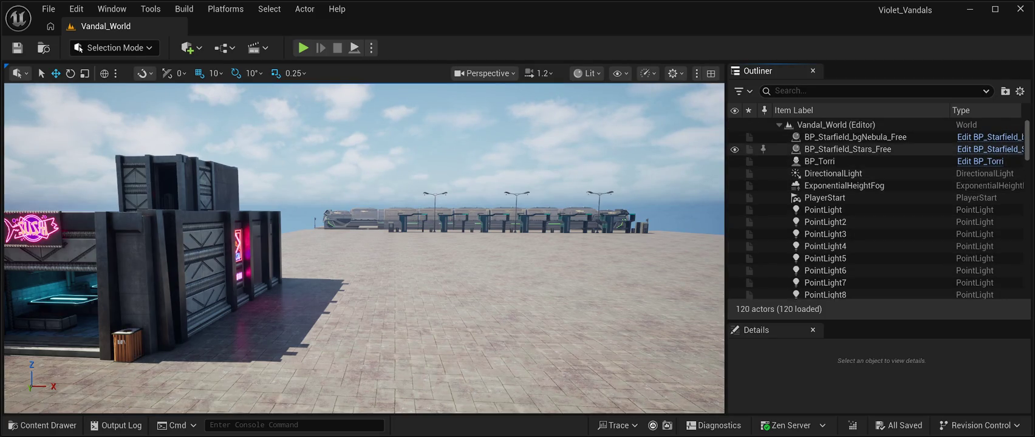
pyautogui.scroll(-5, 863, 194)
pyautogui.scroll(5, 862, 195)
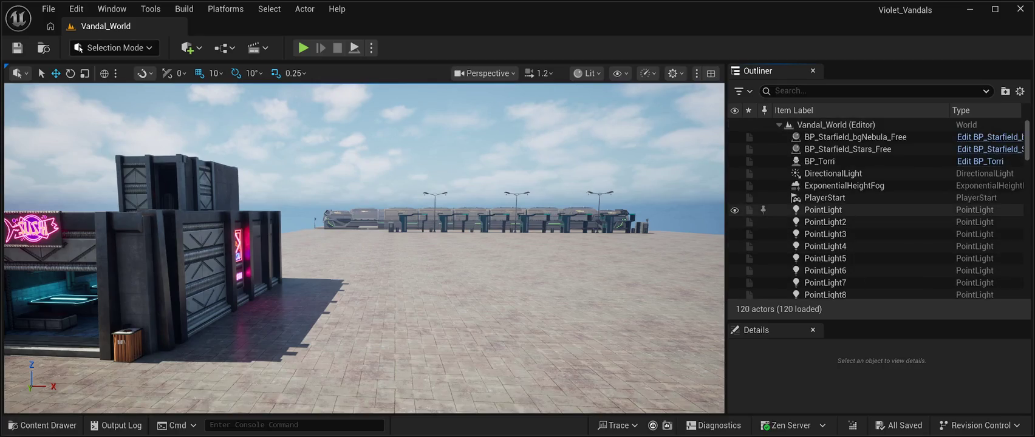
pyautogui.scroll(-10, 879, 210)
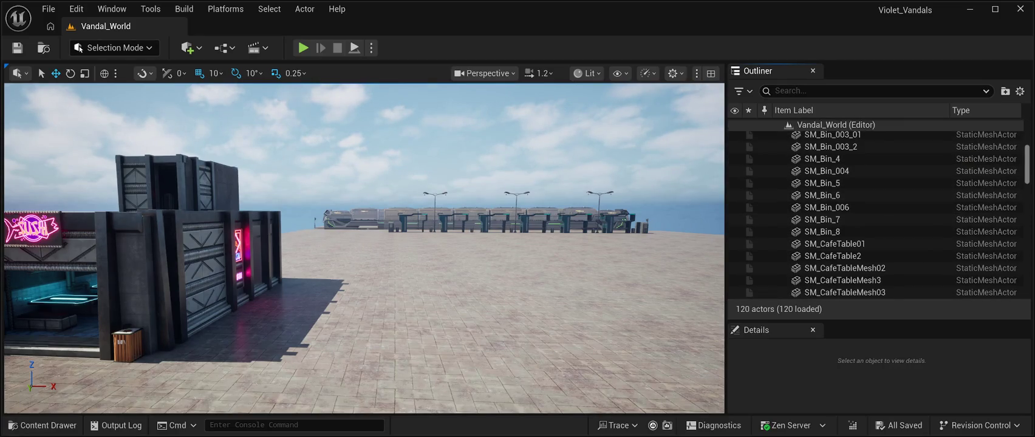
pyautogui.scroll(-5, 879, 210)
pyautogui.scroll(-5, 879, 215)
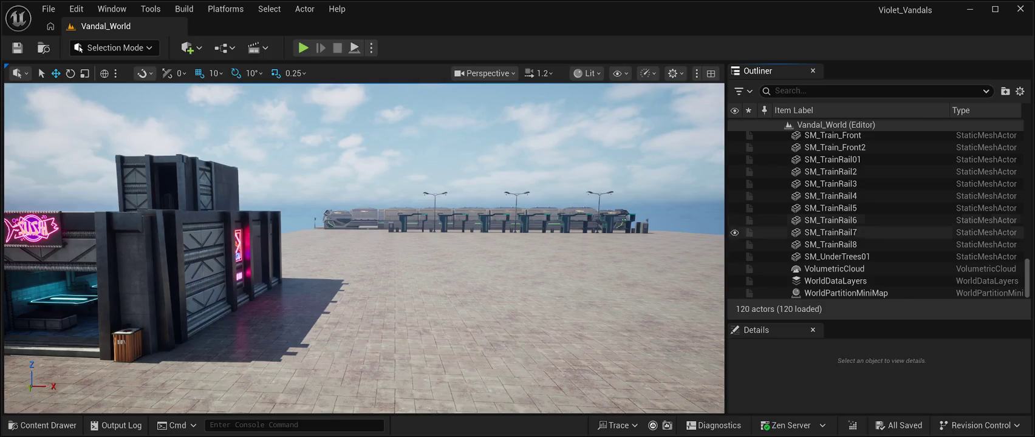
pyautogui.scroll(12, 862, 276)
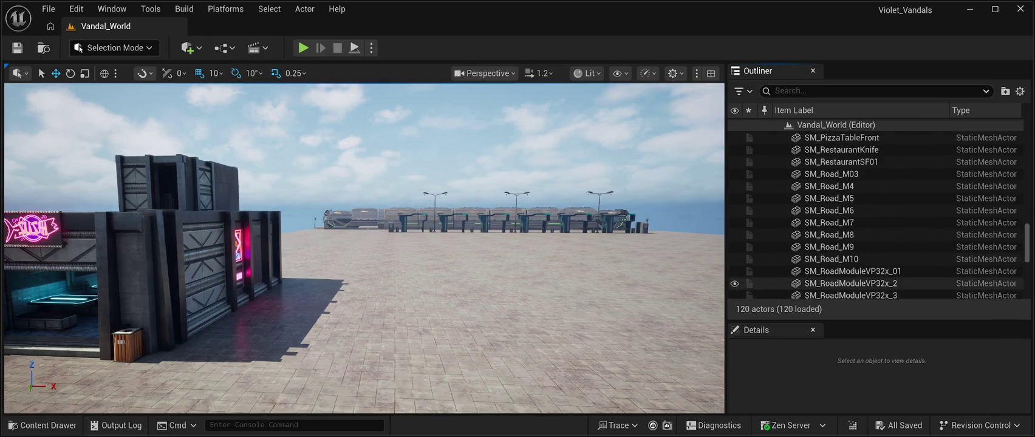
pyautogui.scroll(15, 862, 255)
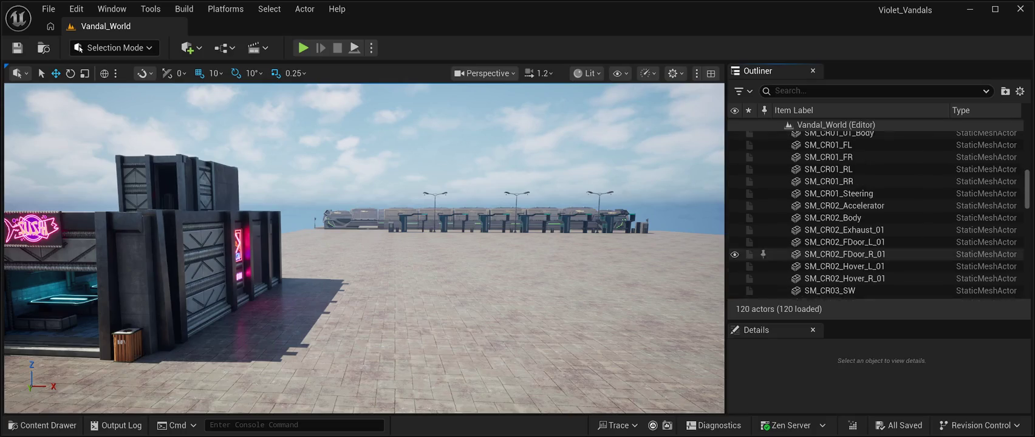
pyautogui.scroll(10, 863, 234)
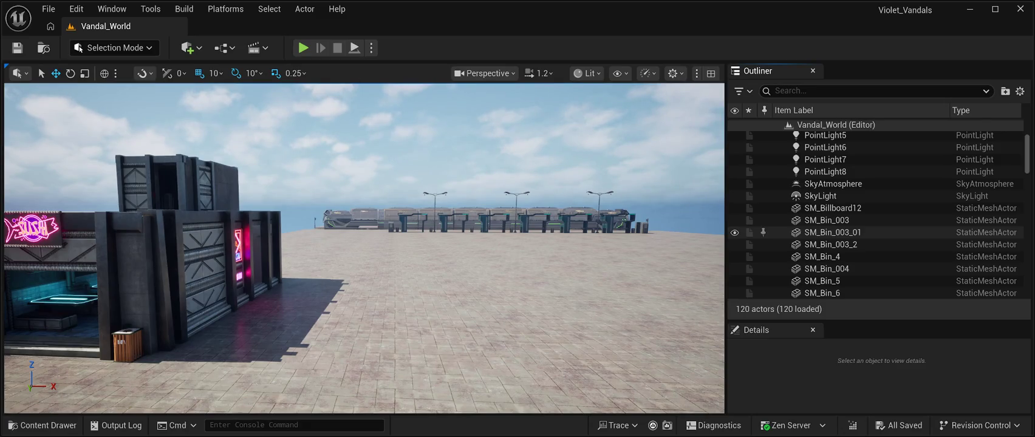
pyautogui.scroll(3, 875, 243)
pyautogui.click(850, 254)
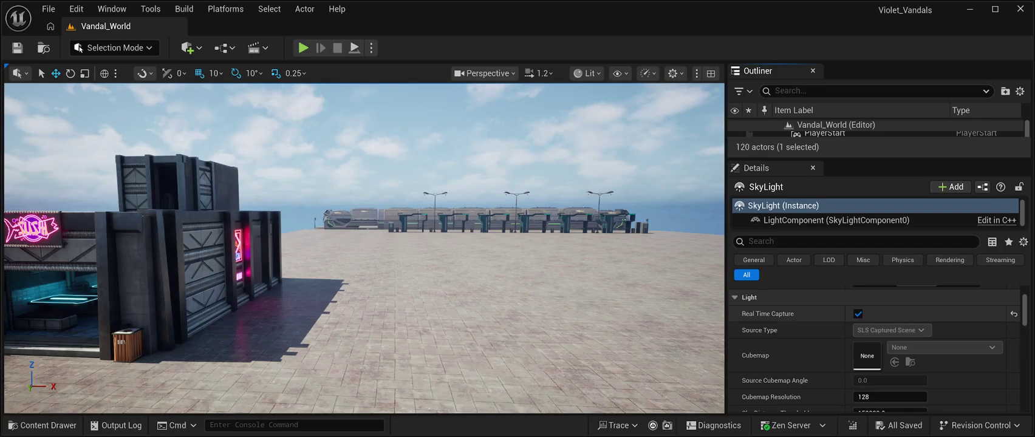
# Filter the SkyLight's Details for 'sls', then delete the SkyLight actor.
pyautogui.click(856, 242)
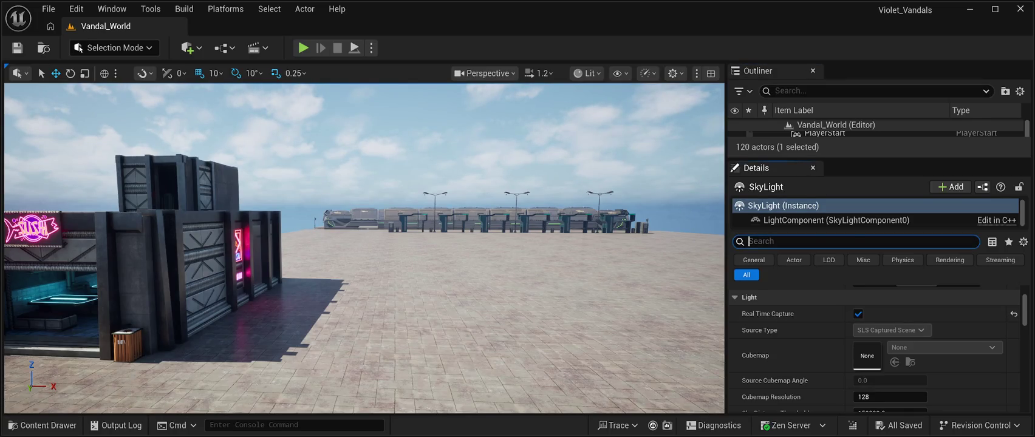
pyautogui.write('sls rea')
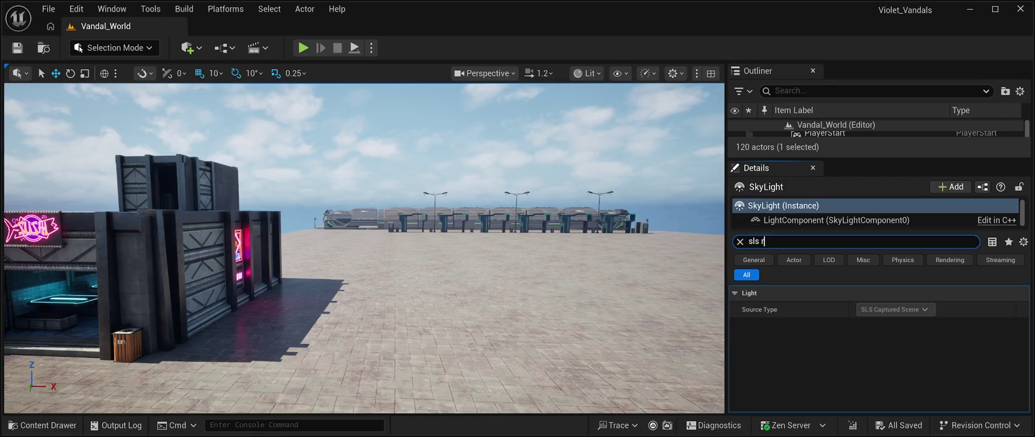
pyautogui.press('BackSpace')
pyautogui.press('BackSpace')
pyautogui.press('BackSpace')
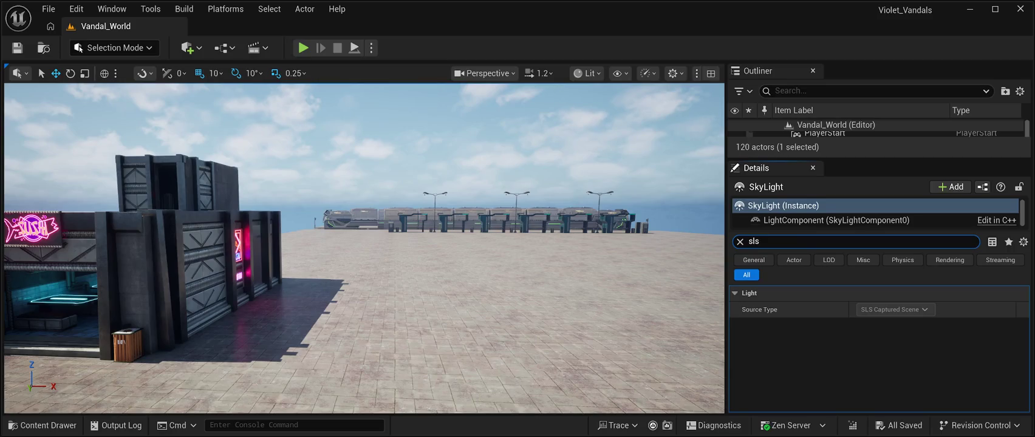
pyautogui.click(790, 309)
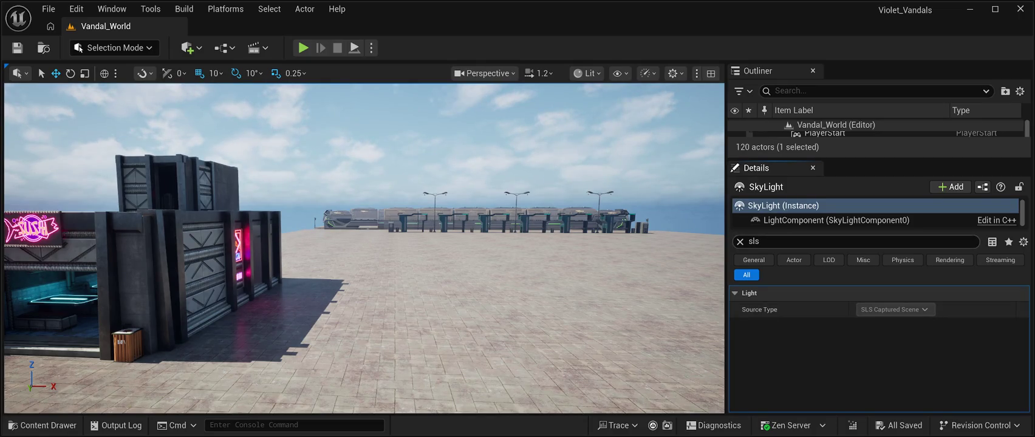
pyautogui.press('Delete')
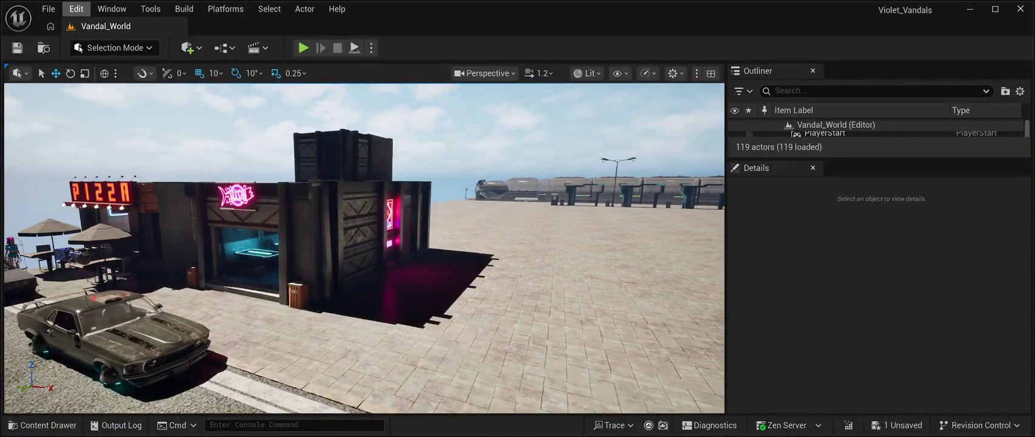
# Undo the SkyLight deletion with Ctrl+Z, bringing Vandal_World back to 120 actors.
pyautogui.click(76, 8)
pyautogui.hotkey('ctrl', 'z')
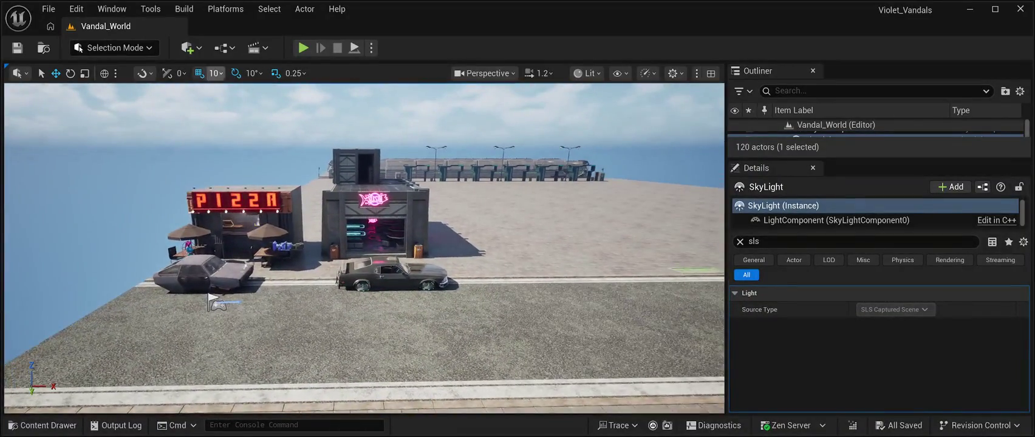
pyautogui.click(76, 8)
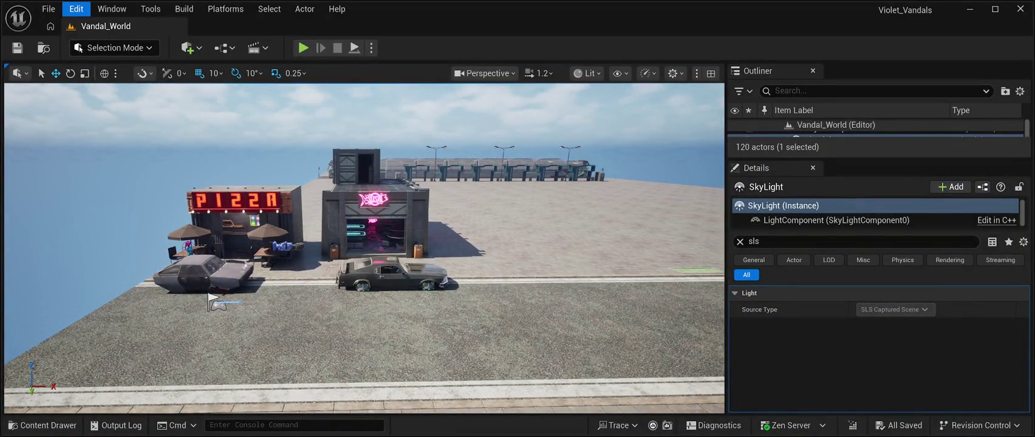
pyautogui.press('Escape')
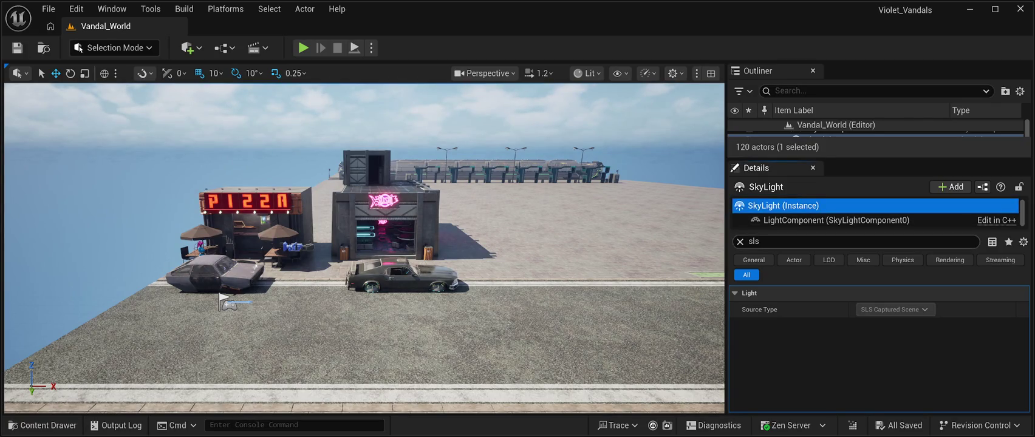
# Change the Details filter to 'sl', then delete and restore the SkyLight again via undo.
pyautogui.click(850, 242)
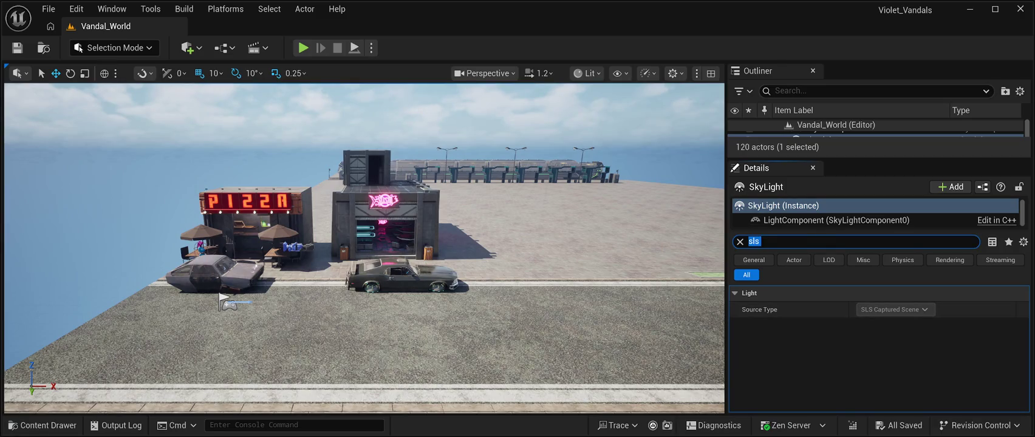
pyautogui.press('BackSpace')
pyautogui.write('sl')
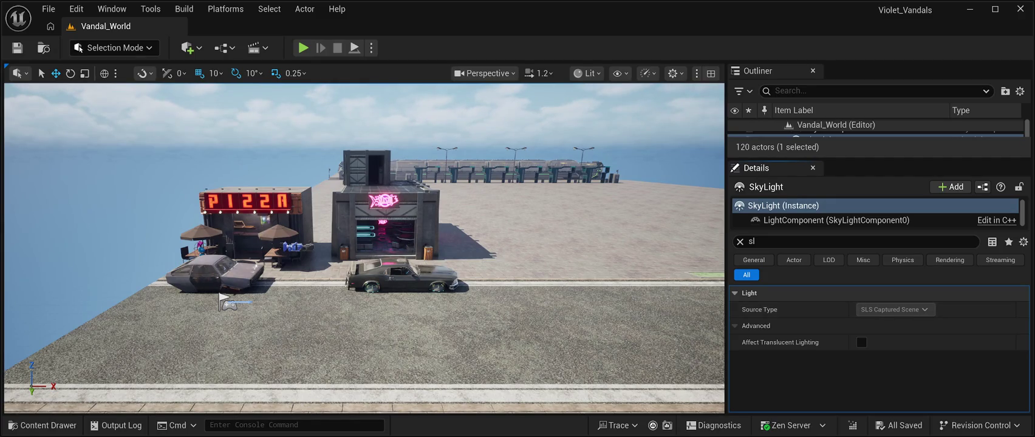
pyautogui.press('Delete')
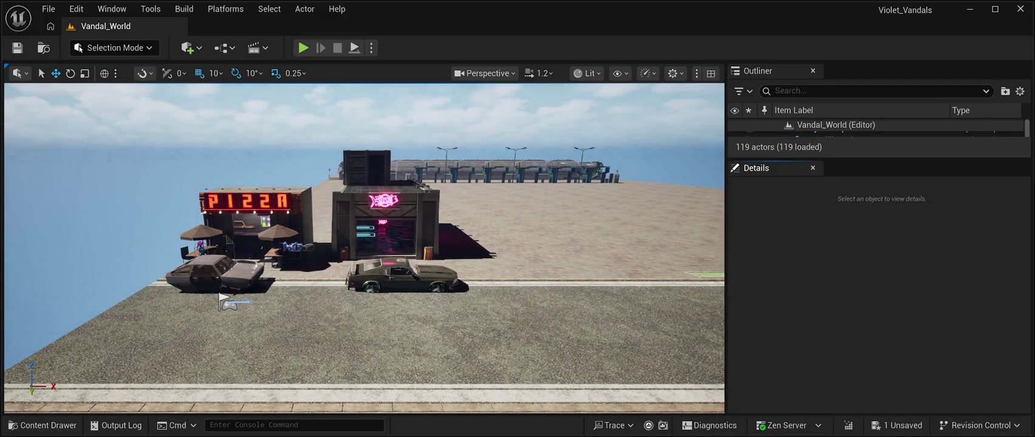
pyautogui.click(76, 8)
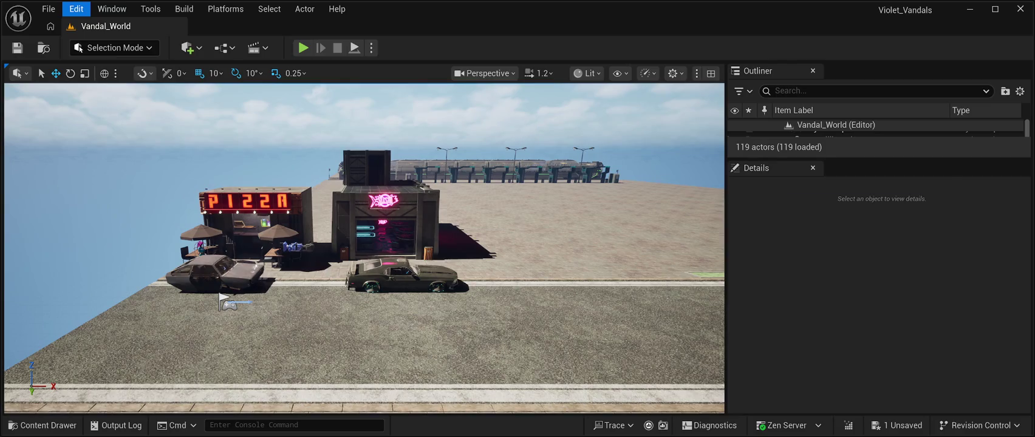
pyautogui.hotkey('ctrl', 'z')
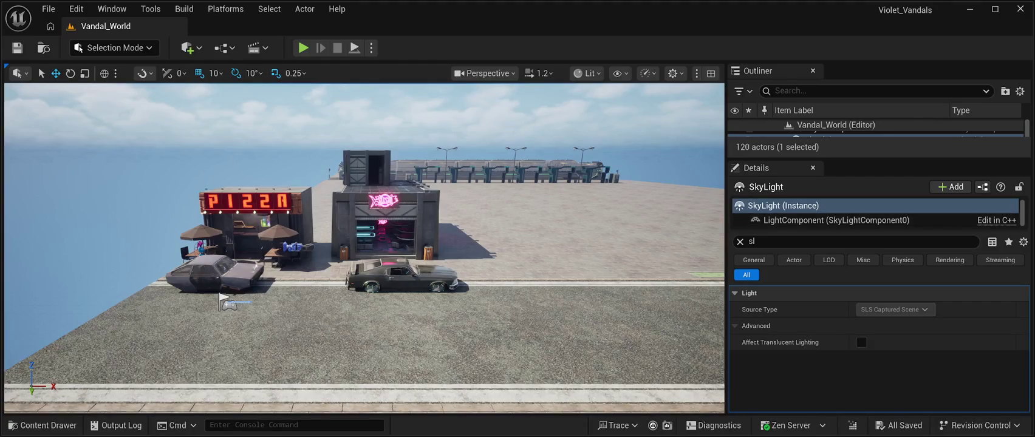
# Clear the Details search so all SkyLight properties, including Transform and Mobility, appear.
pyautogui.click(863, 241)
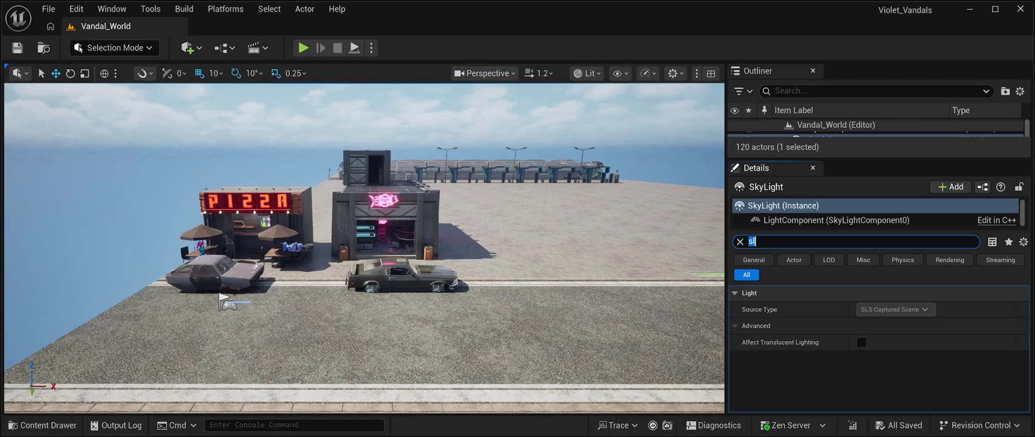
pyautogui.press('BackSpace')
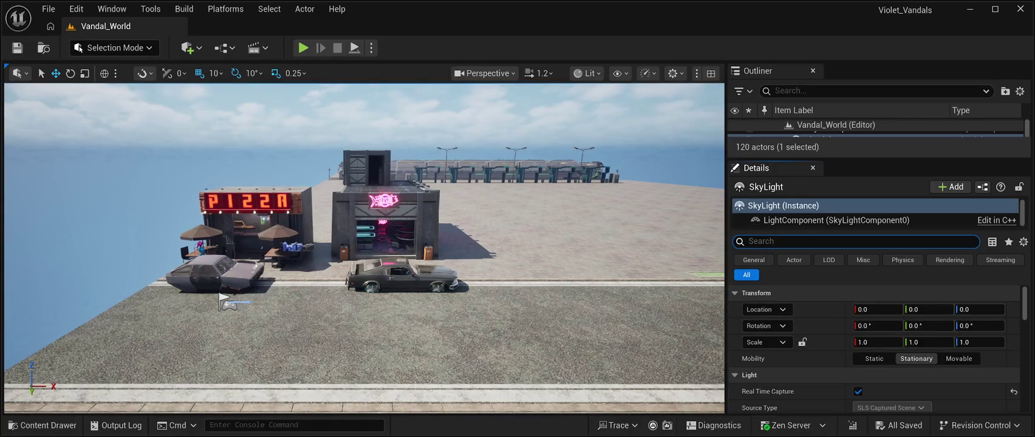
pyautogui.click(76, 8)
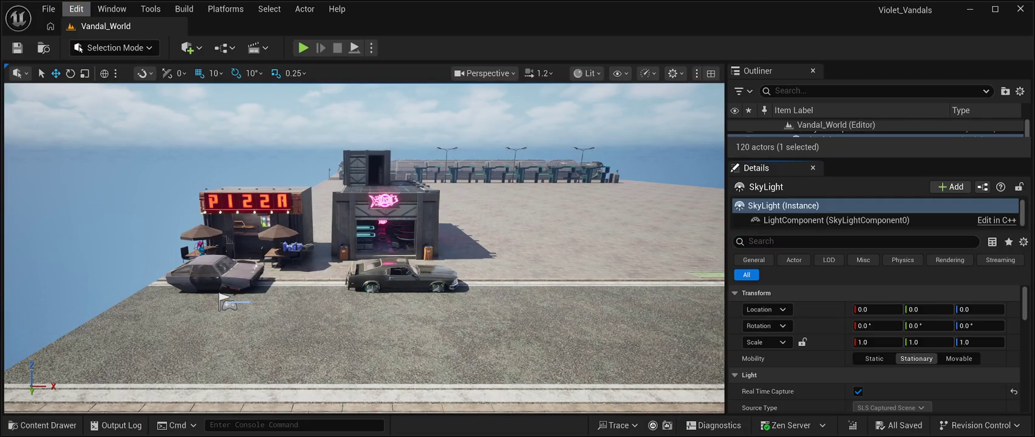
pyautogui.press('Escape')
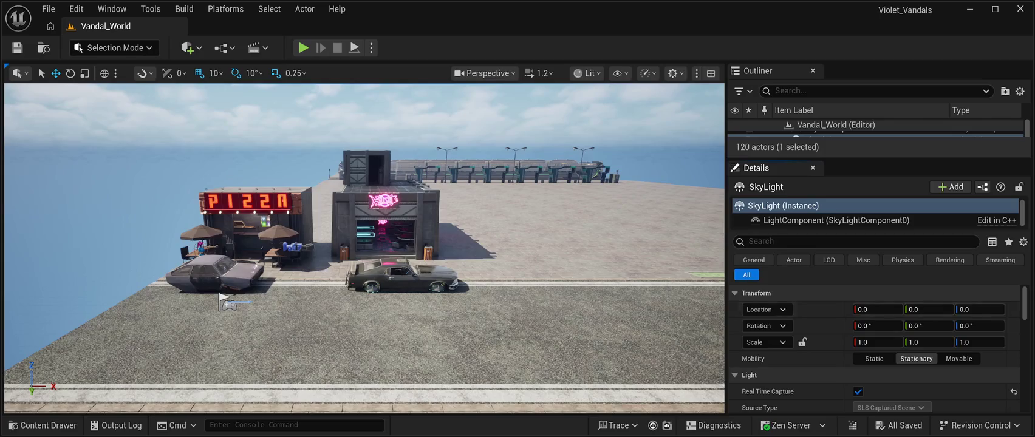
# Switch the SkyLight's Mobility from Stationary to Movable, then save Vandal_World.
pyautogui.scroll(-3, 875, 340)
pyautogui.scroll(-8, 874, 346)
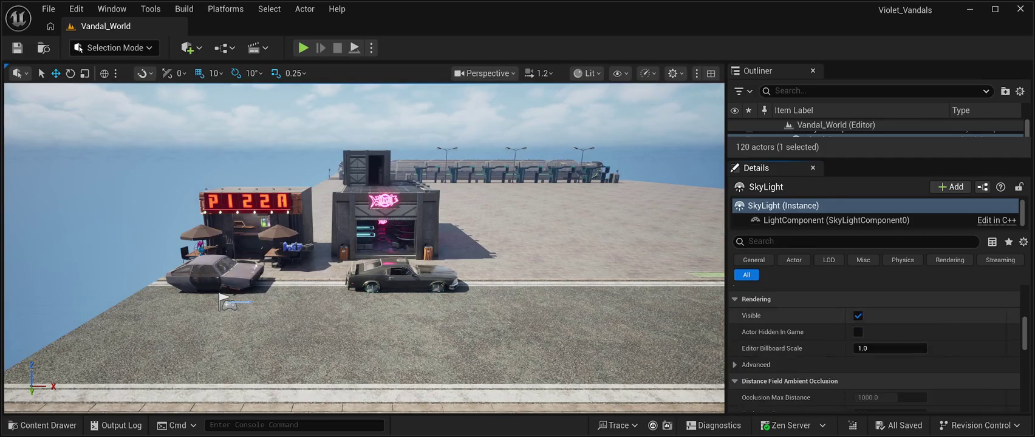
pyautogui.scroll(8, 874, 346)
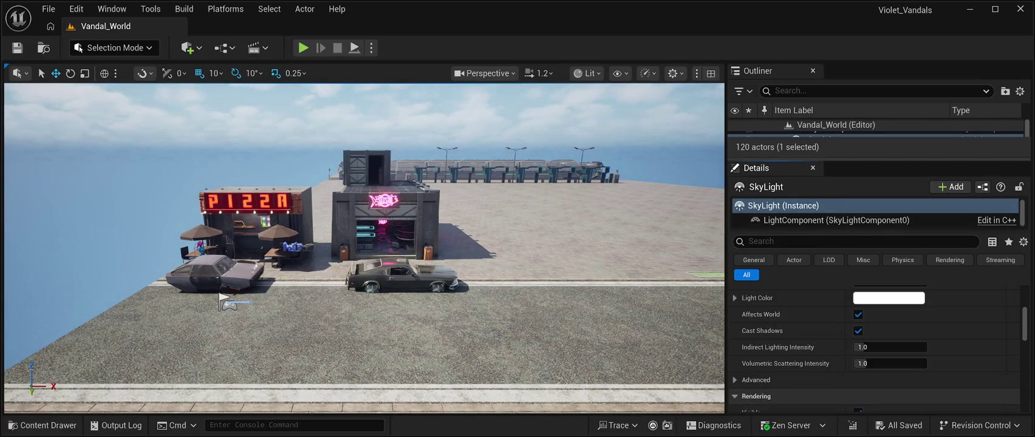
pyautogui.moveTo(875, 159); pyautogui.dragTo(875, 230)
pyautogui.scroll(5, 875, 371)
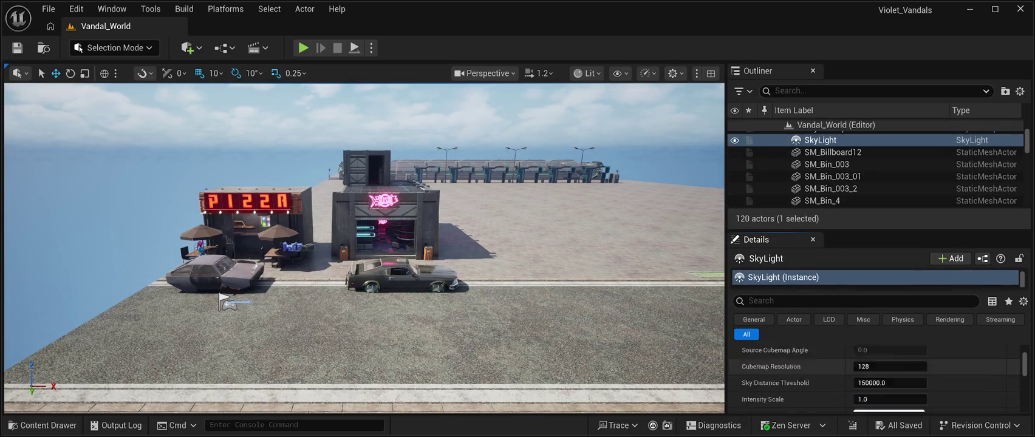
pyautogui.scroll(-2, 875, 365)
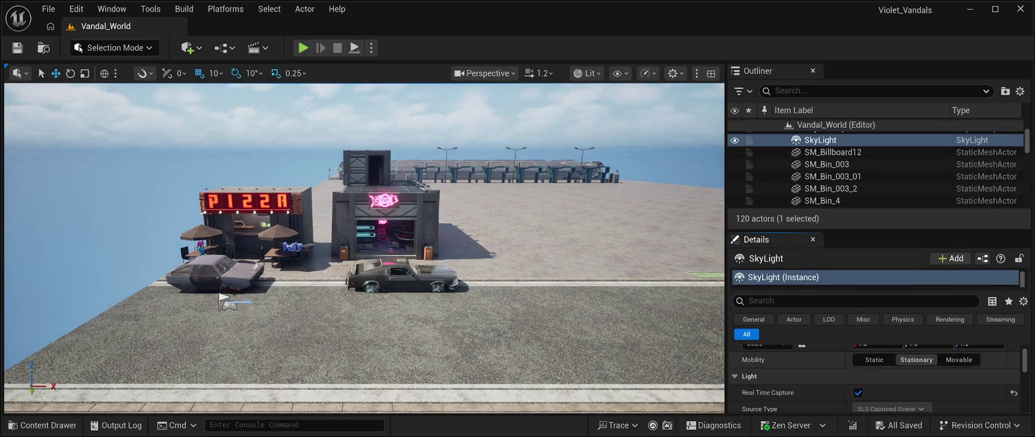
pyautogui.click(959, 359)
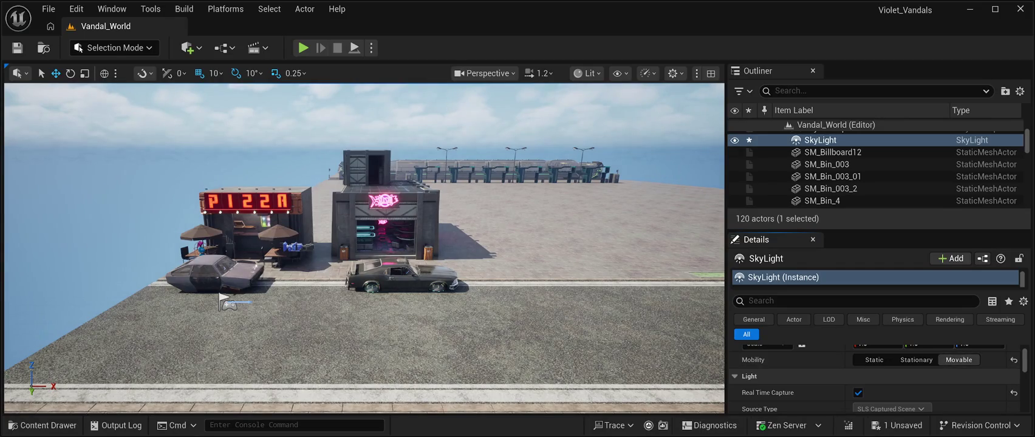
pyautogui.click(17, 47)
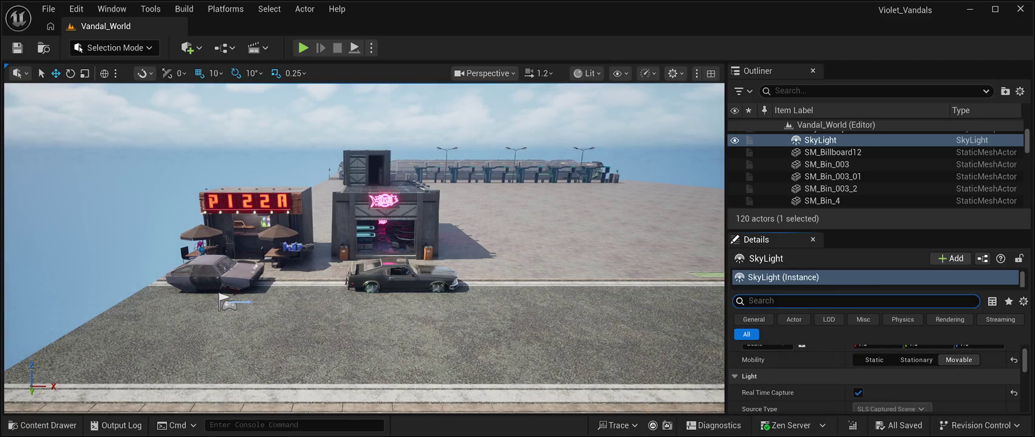
pyautogui.write('sls')
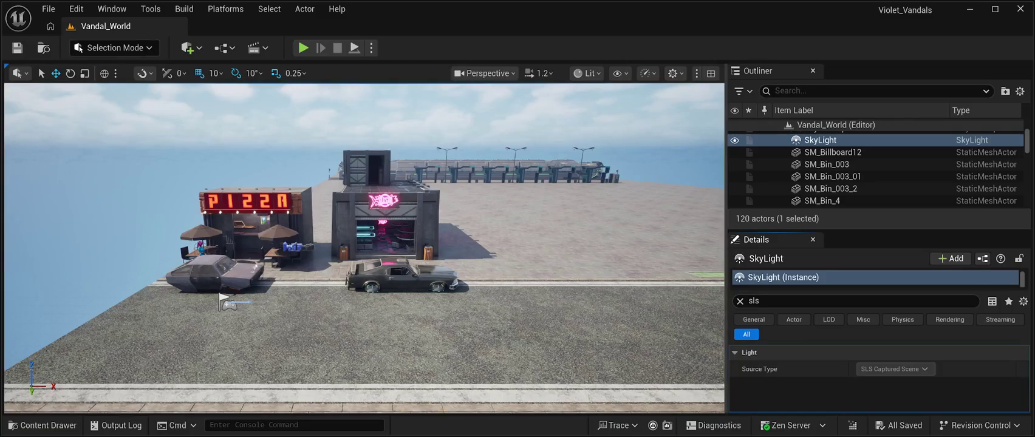
pyautogui.hotkey('ctrl', 'f')
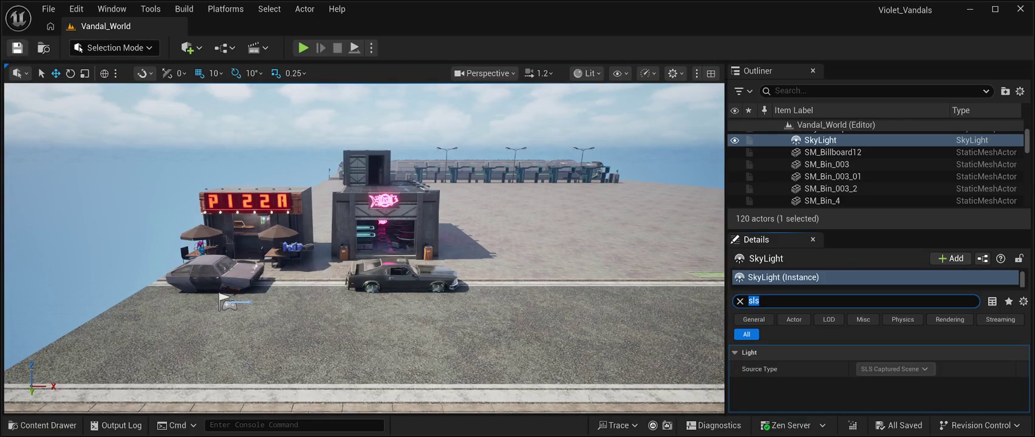
pyautogui.press('Return')
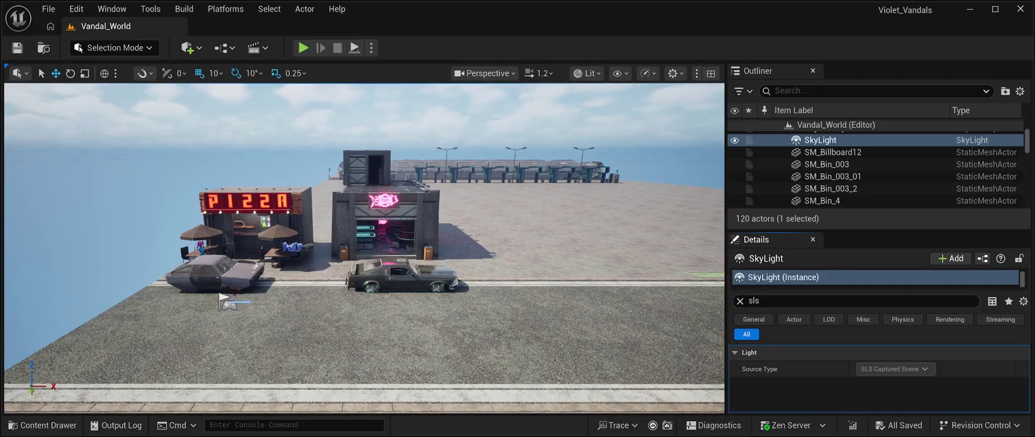
pyautogui.doubleClick(754, 301)
pyautogui.press('BackSpace')
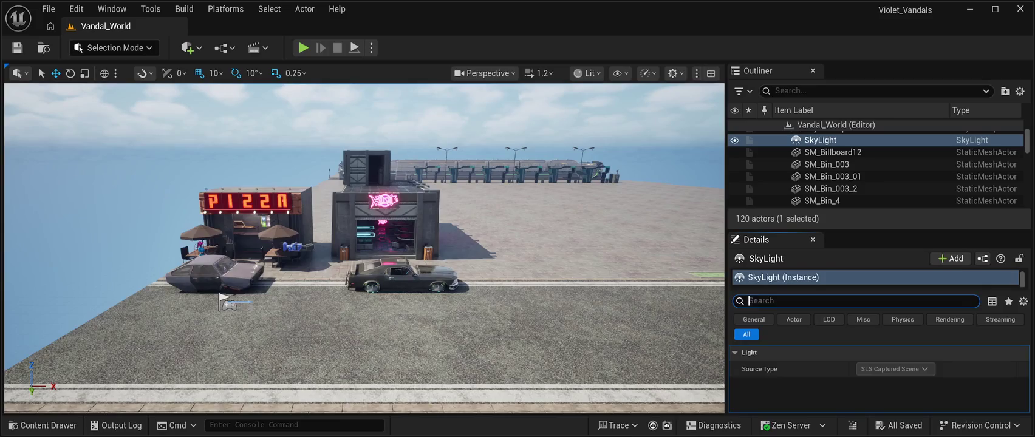
pyautogui.scroll(-3, 875, 377)
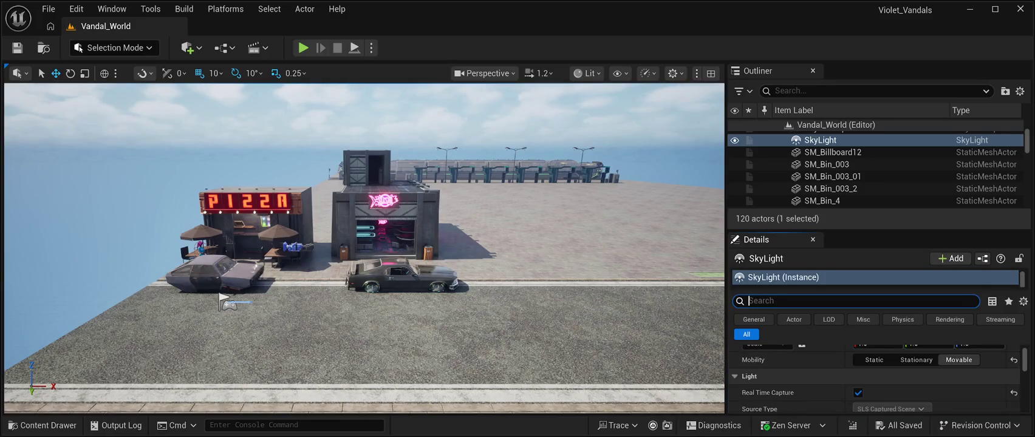
pyautogui.click(959, 359)
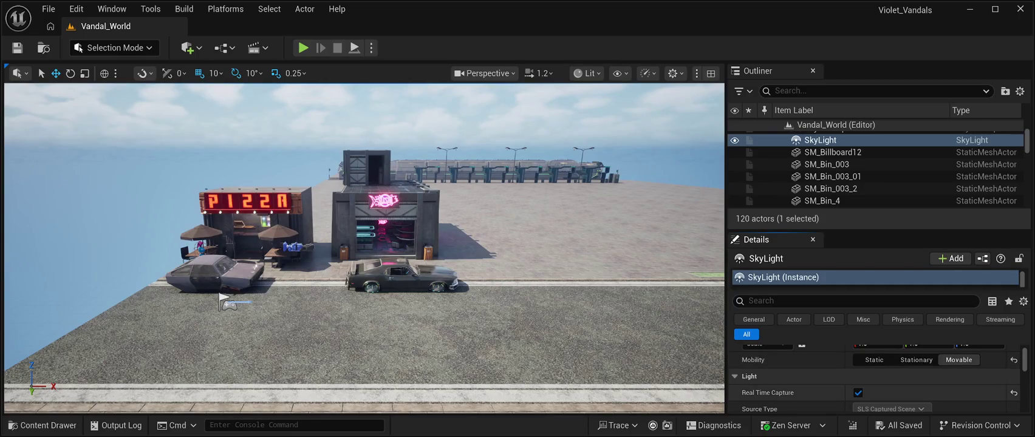
pyautogui.scroll(-1, 875, 376)
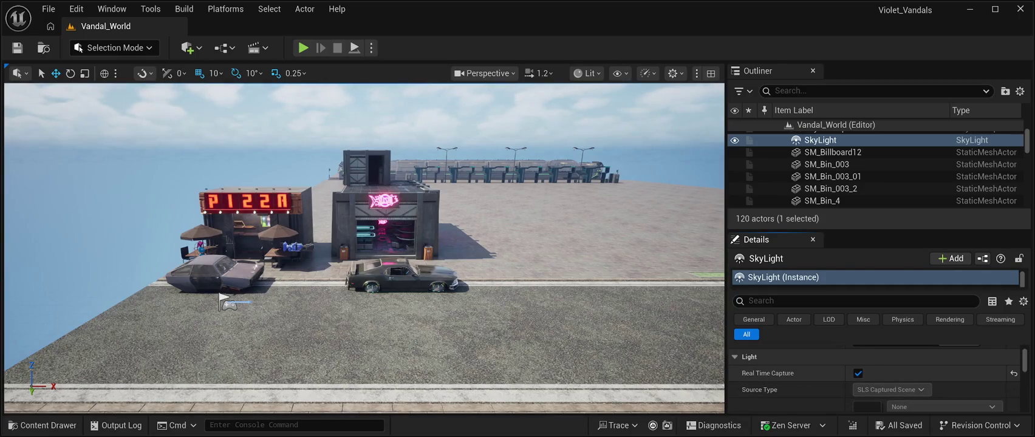
pyautogui.click(857, 373)
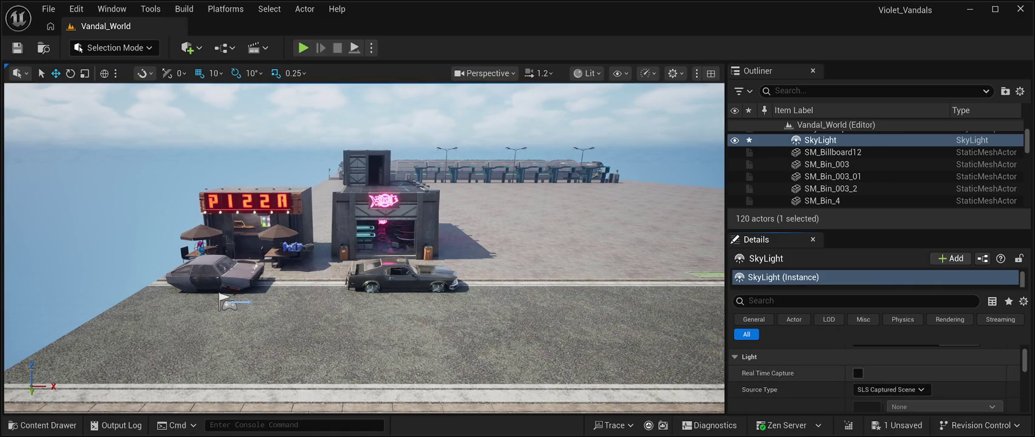
pyautogui.click(857, 373)
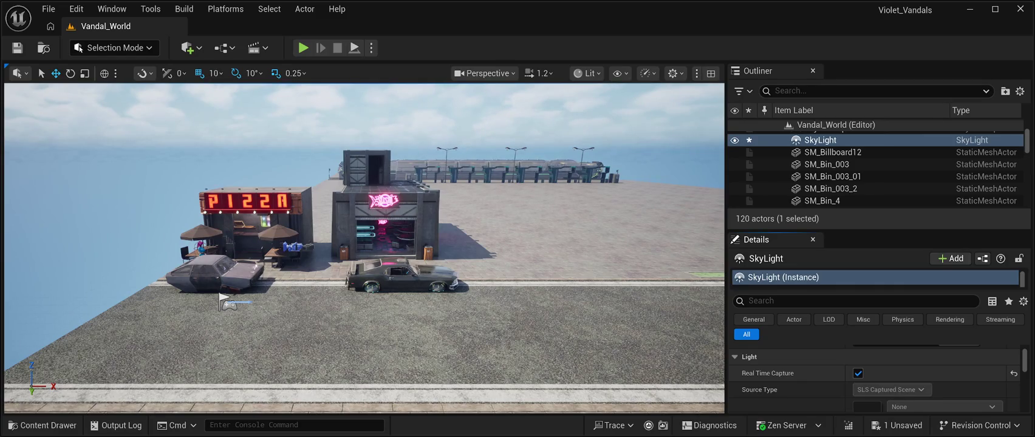
pyautogui.scroll(-1, 874, 377)
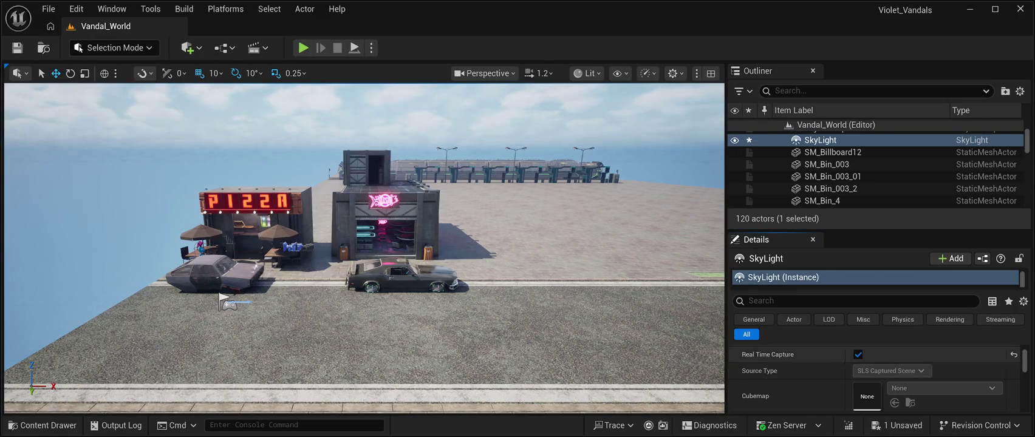
# Save Vandal_World and start Play-in-Editor to preview the pink nebula sky.
pyautogui.hotkey('ctrl', 's')
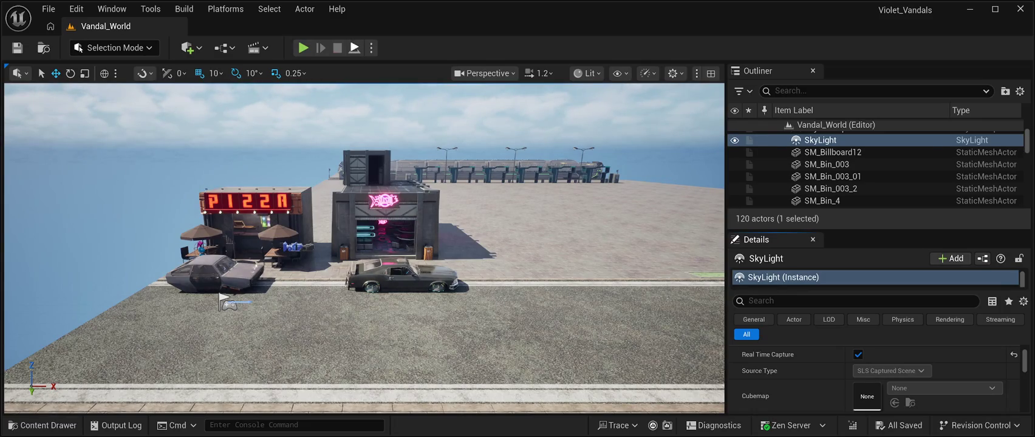
pyautogui.click(354, 47)
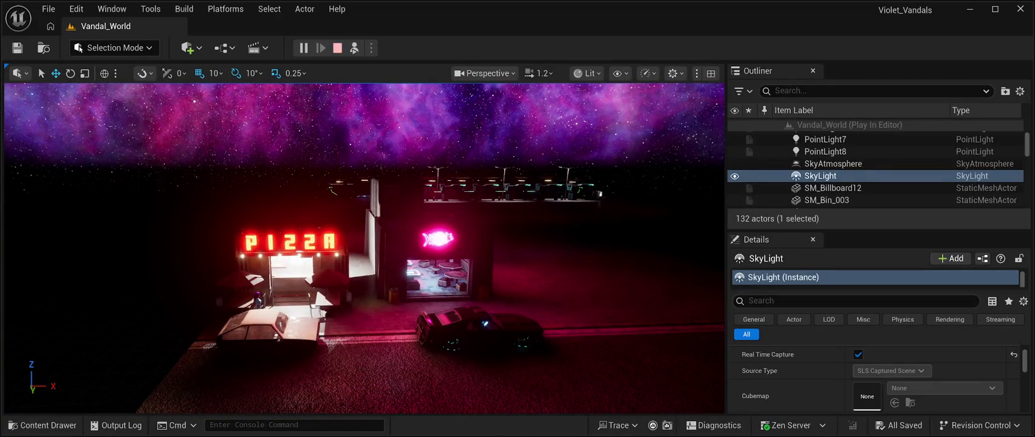
# Stop the Play-in-Editor test session with Esc, returning Vandal_World to the editor viewport.
pyautogui.press('Escape')
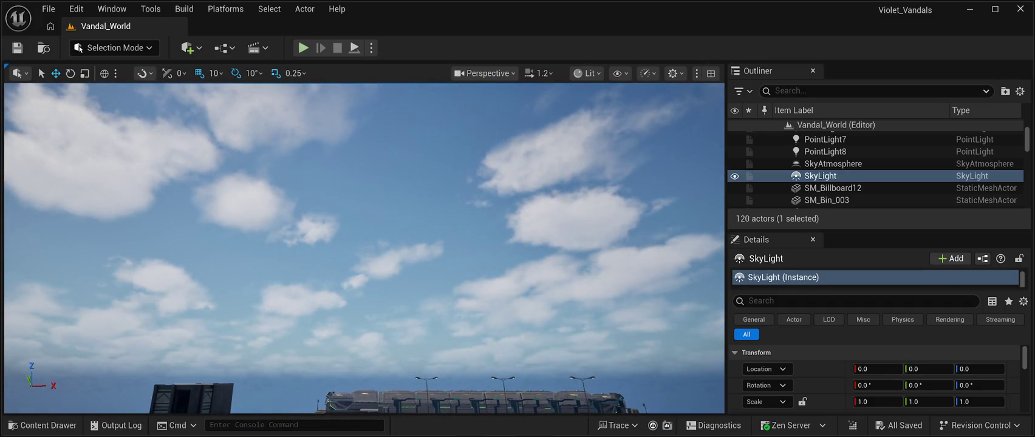
pyautogui.click(303, 48)
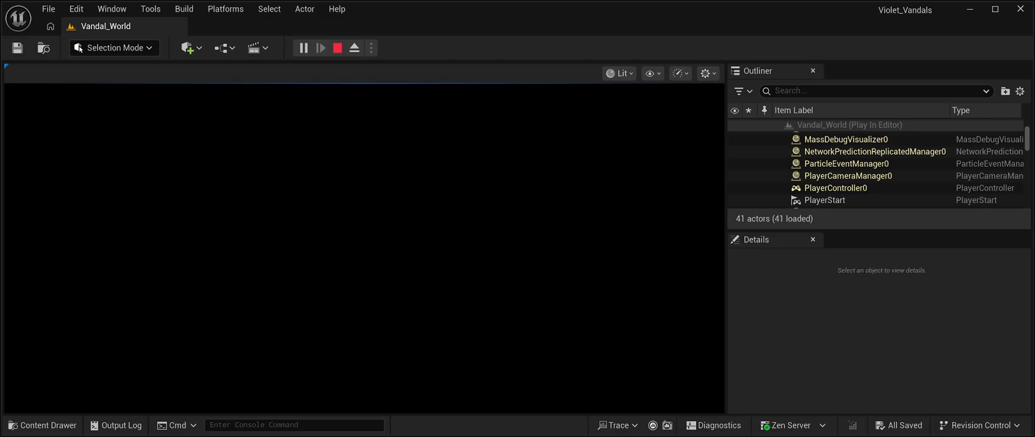
pyautogui.scroll(-1, 905, 166)
pyautogui.click(337, 48)
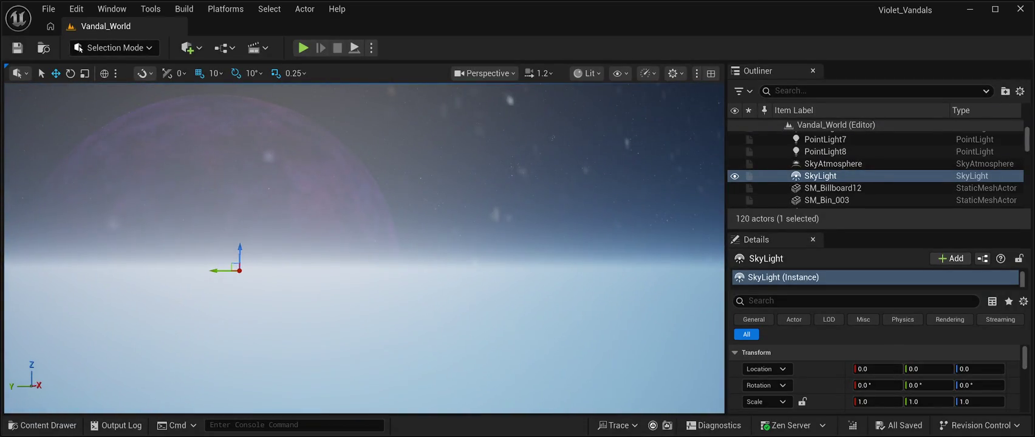
pyautogui.scroll(-3, 874, 190)
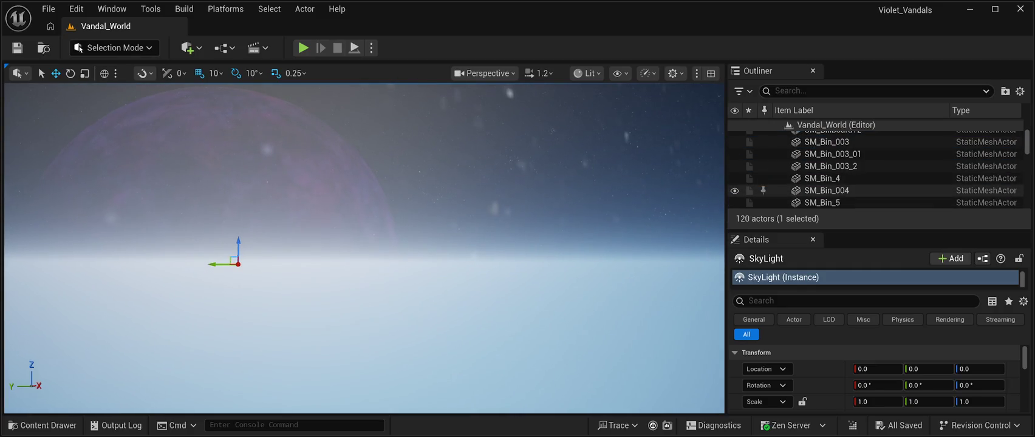
pyautogui.click(826, 178)
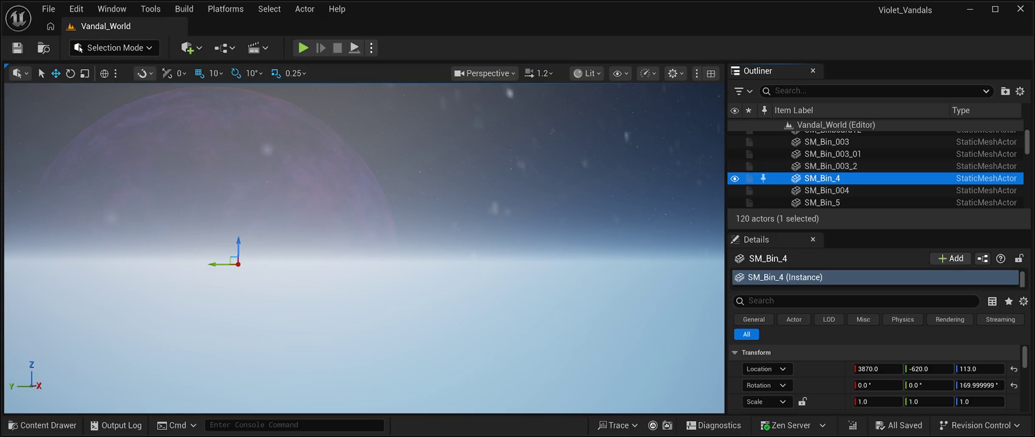
pyautogui.click(303, 48)
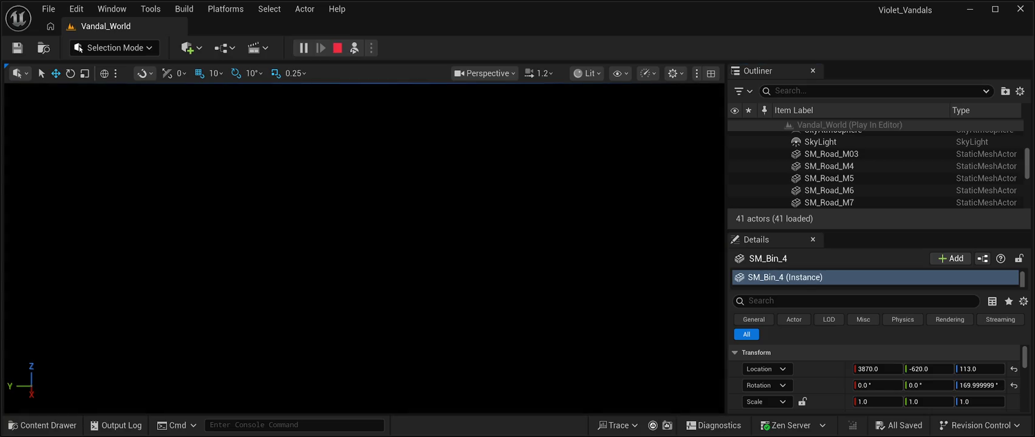
pyautogui.press('Escape')
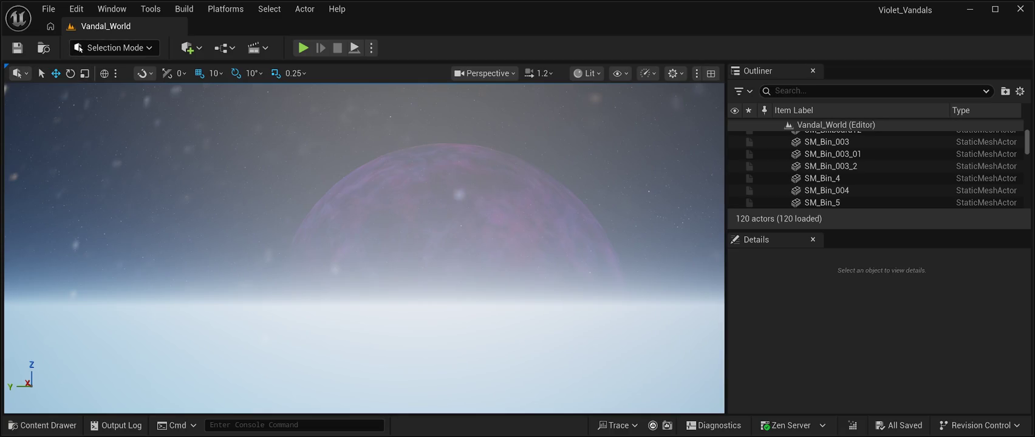
pyautogui.doubleClick(823, 178)
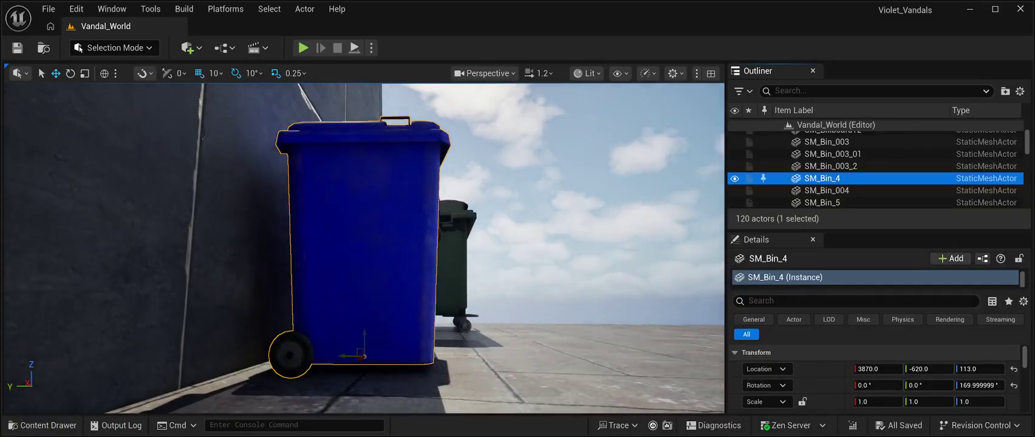
pyautogui.scroll(10, 855, 164)
pyautogui.doubleClick(855, 136)
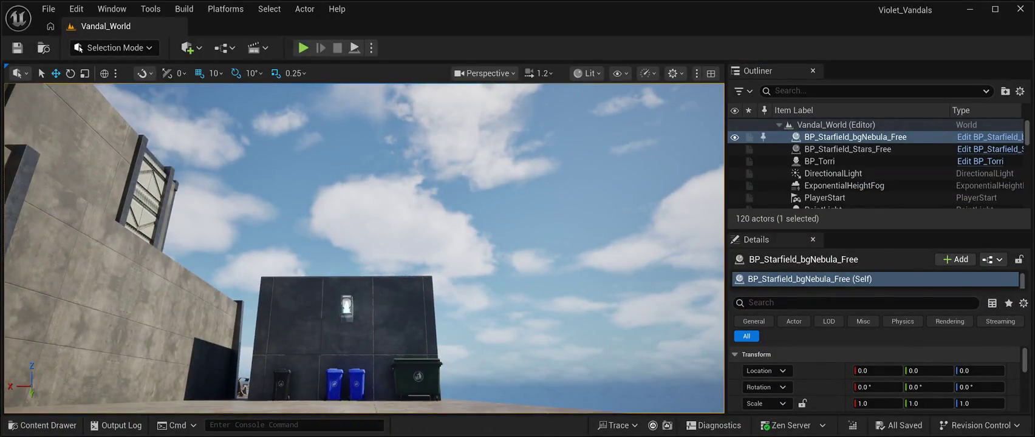
pyautogui.hotkey('alt', 'p')
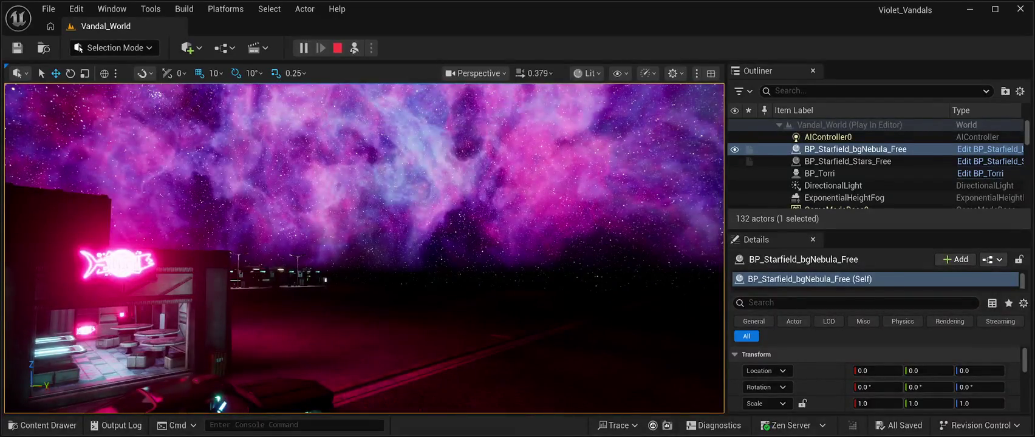
pyautogui.press('Escape')
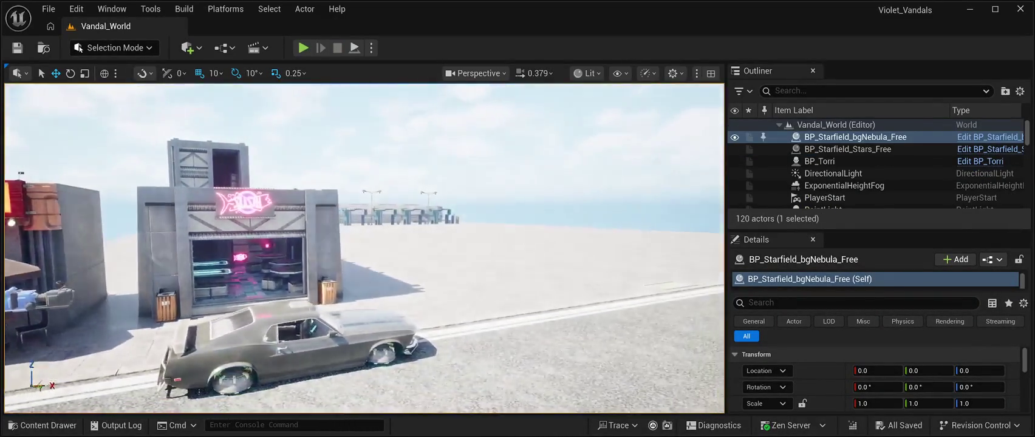
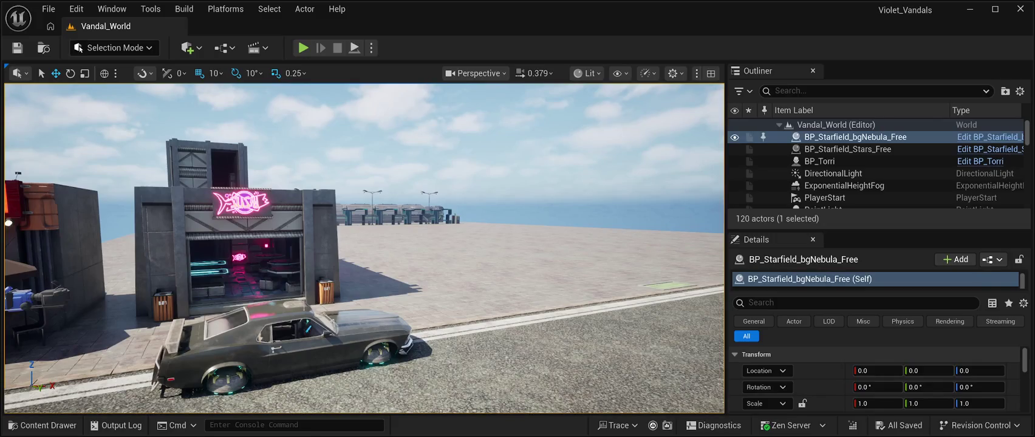
# Search the Content Drawer for 'skyb', then clear the search when it finds nothing.
pyautogui.hotkey('ctrl', 'space')
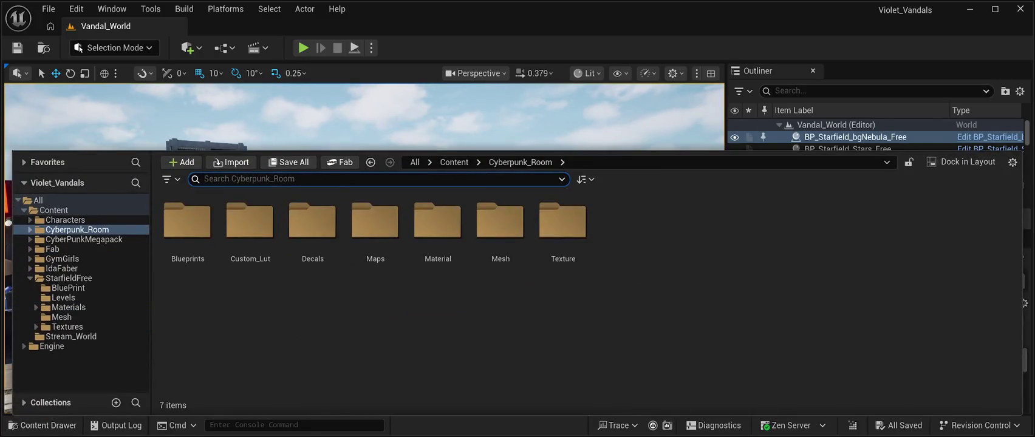
pyautogui.write('ss')
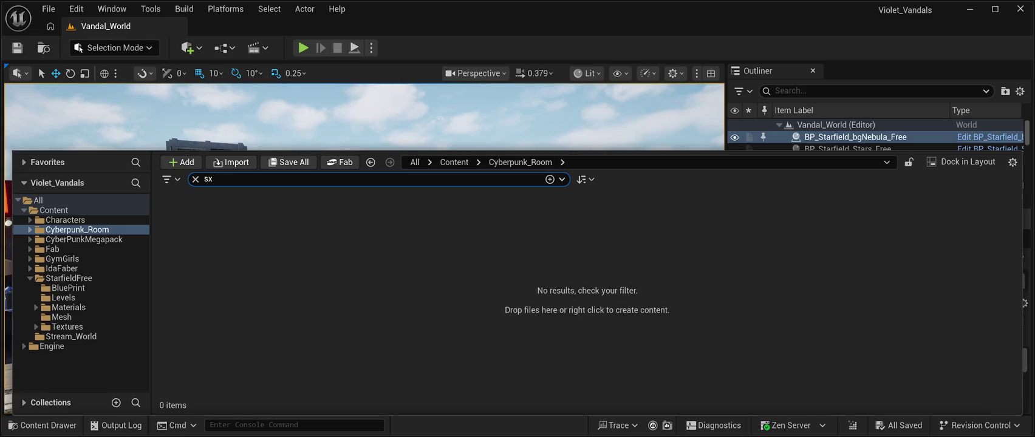
pyautogui.press('BackSpace')
pyautogui.write('k')
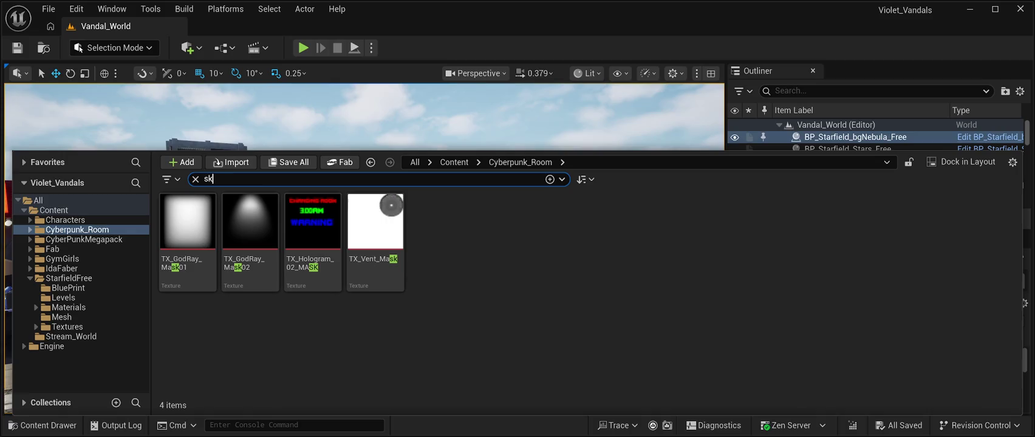
pyautogui.write('yb')
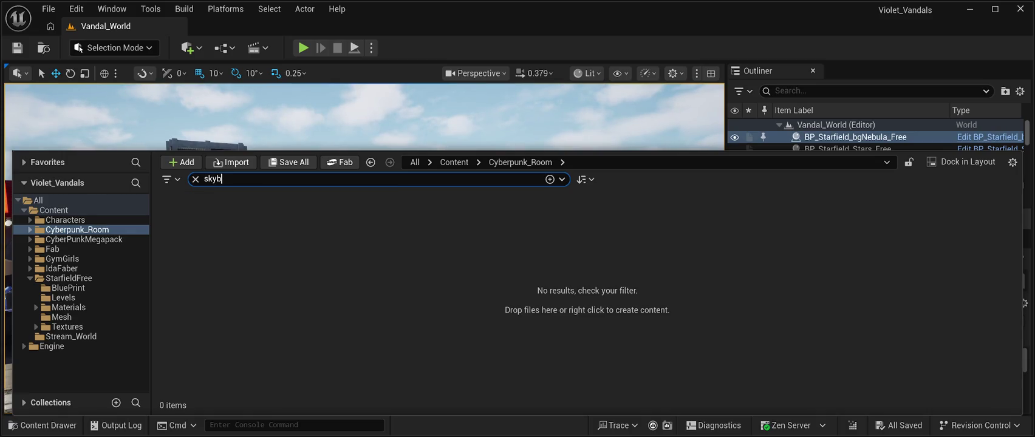
pyautogui.press('BackSpace')
pyautogui.press('BackSpace')
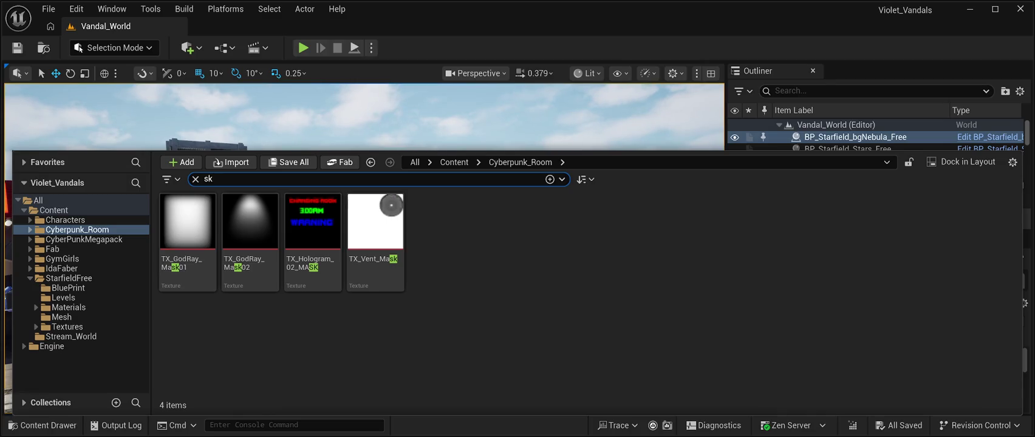
pyautogui.press('BackSpace')
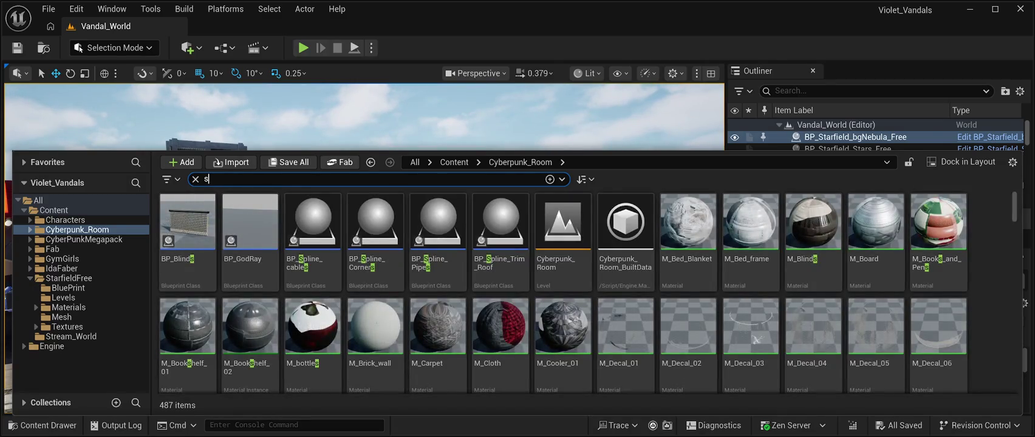
pyautogui.press('BackSpace')
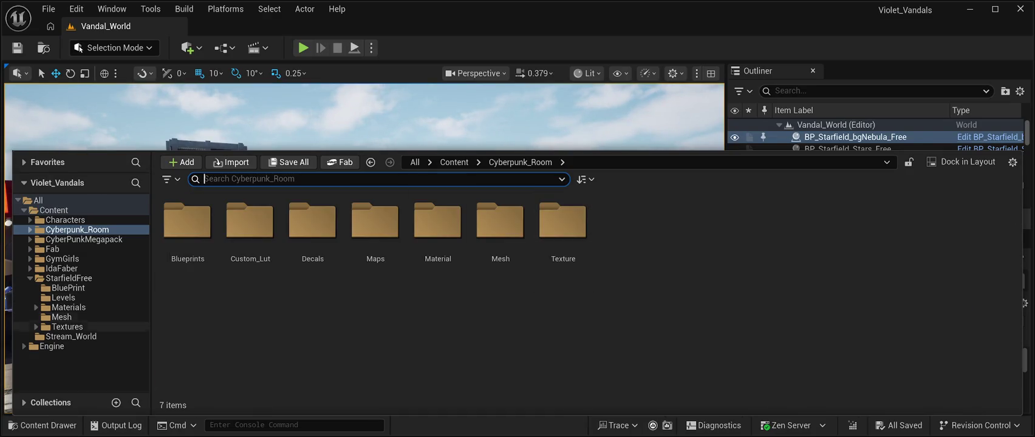
# Open the Engine Content folder and go into the EngineSky folder.
pyautogui.click(51, 346)
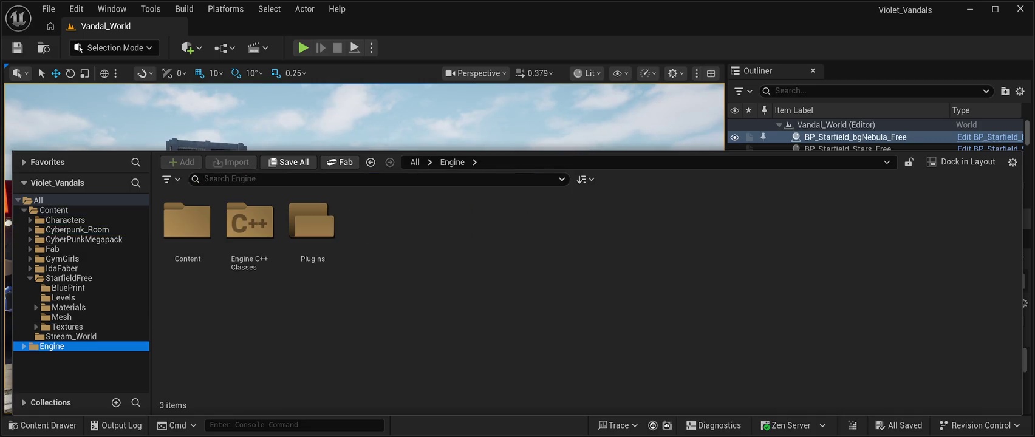
pyautogui.doubleClick(187, 222)
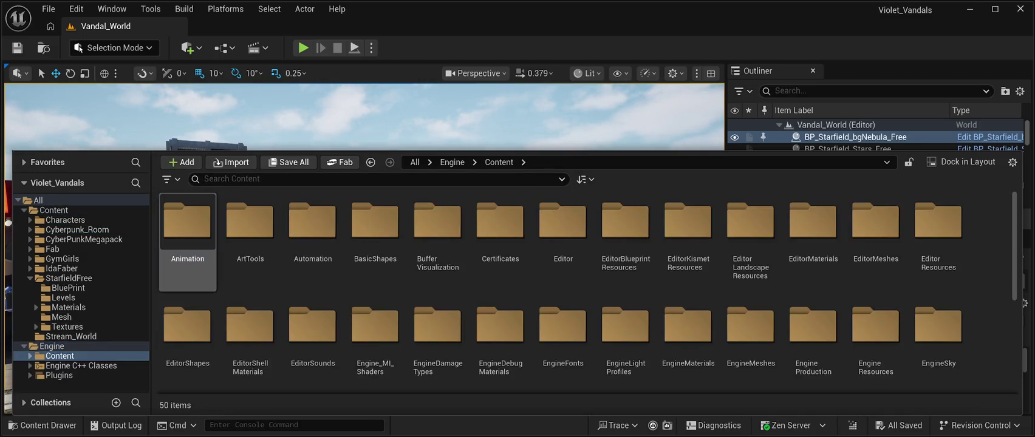
pyautogui.scroll(-4, 687, 328)
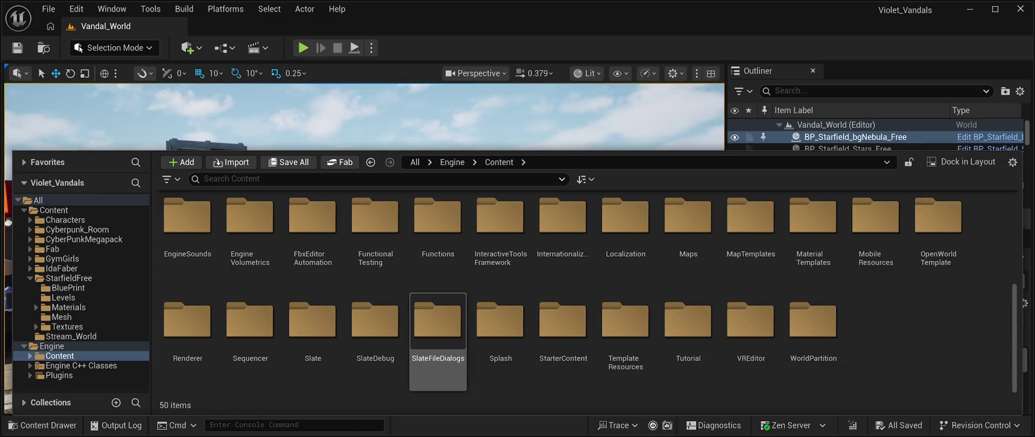
pyautogui.scroll(1, 374, 364)
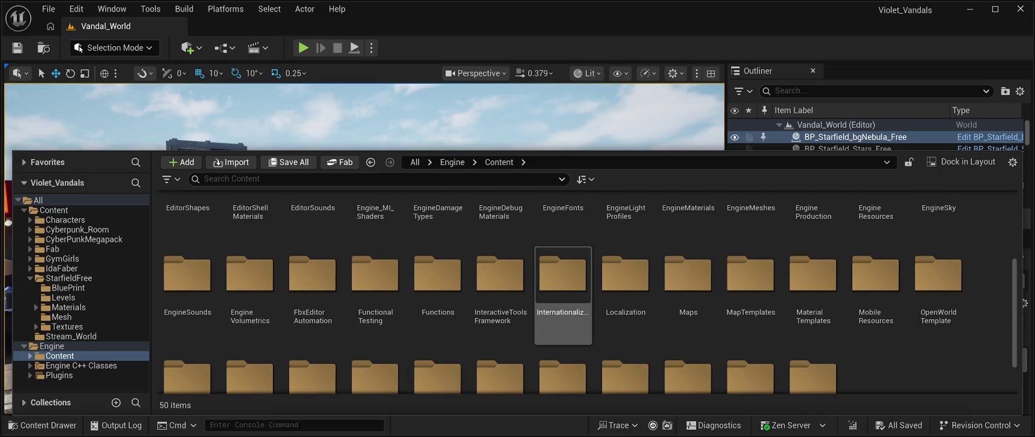
pyautogui.scroll(1, 563, 322)
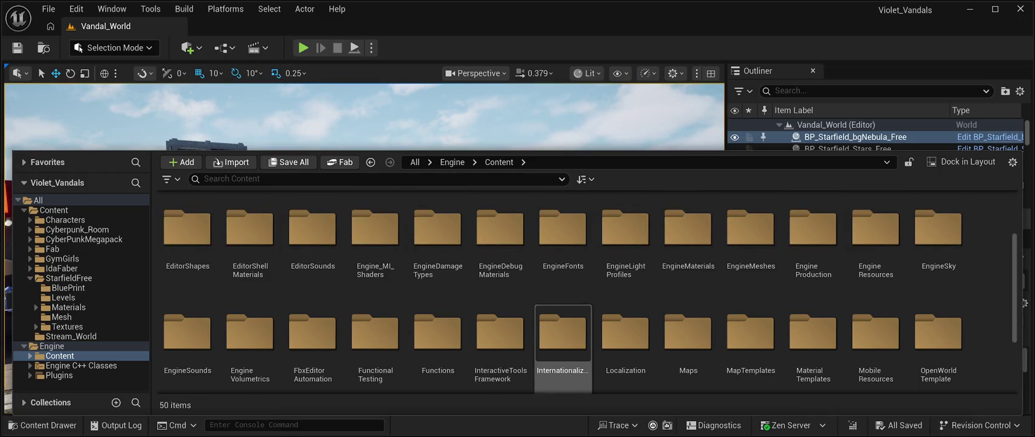
pyautogui.doubleClick(939, 231)
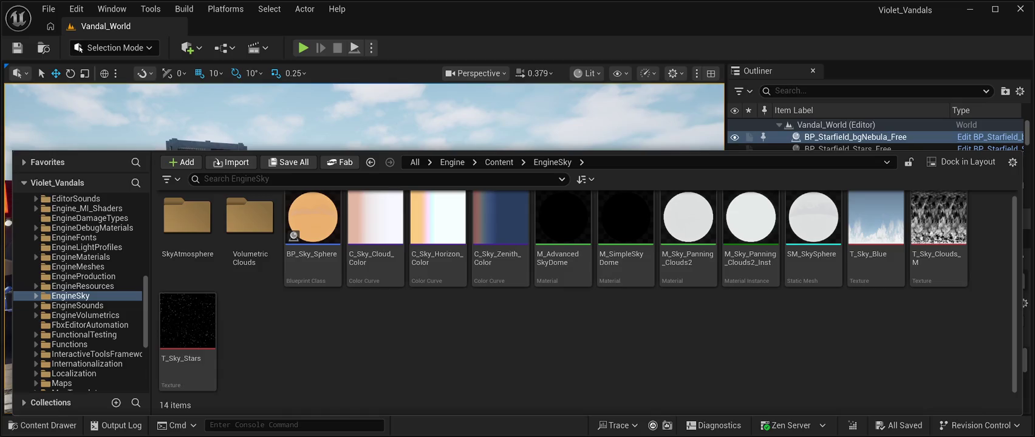
# Open SkyAtmosphere, view EngineDamageTypes, then close the Content Drawer.
pyautogui.click(187, 237)
pyautogui.doubleClick(187, 237)
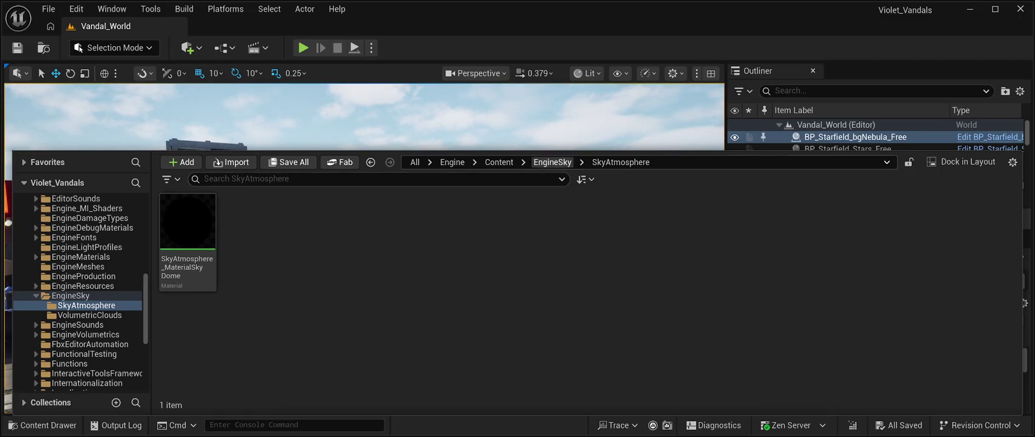
pyautogui.click(90, 218)
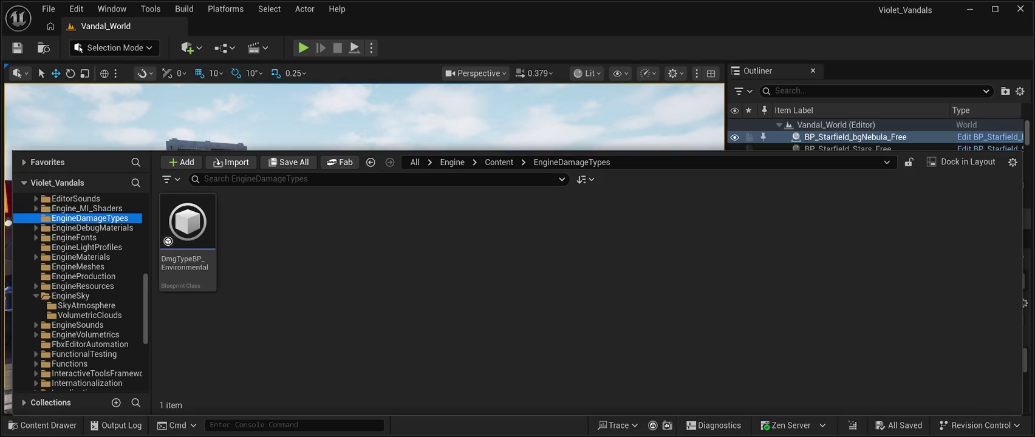
pyautogui.hotkey('ctrl', 'space')
# Reopen the Content Drawer over the level and show the engine's SkyAtmosphere folder.
pyautogui.scroll(-5, 874, 170)
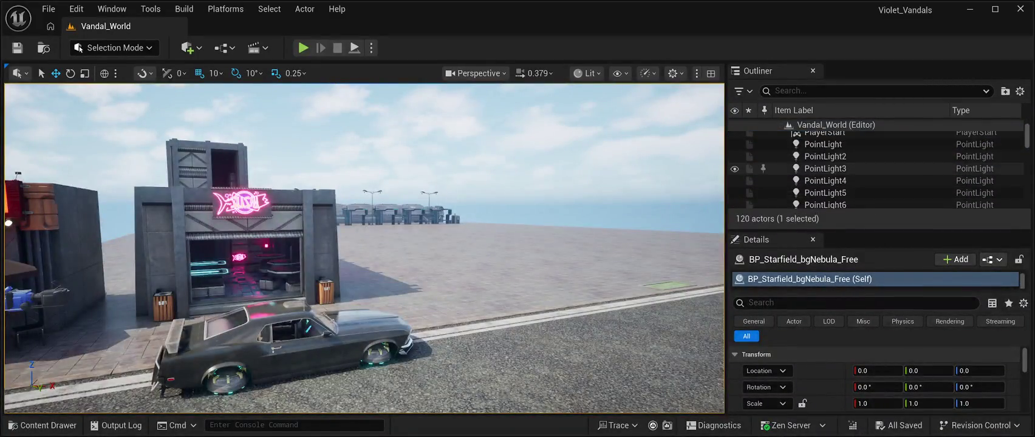
pyautogui.scroll(-10, 875, 170)
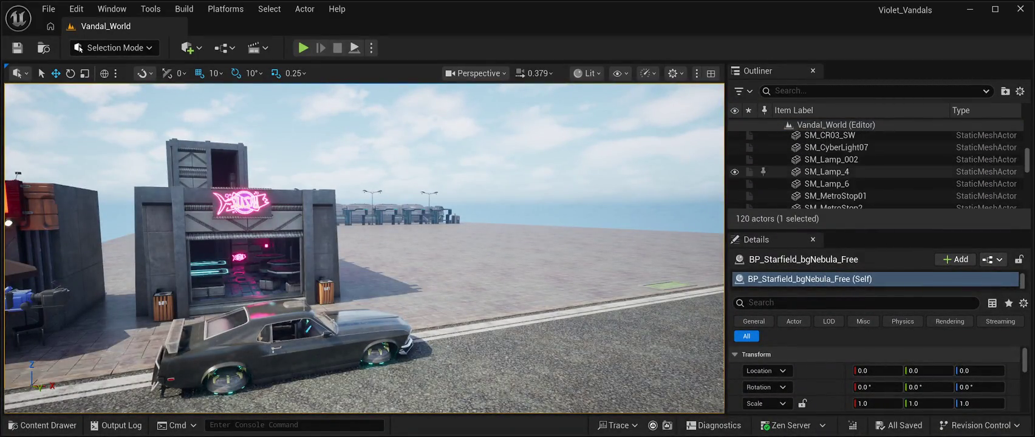
pyautogui.scroll(-10, 875, 170)
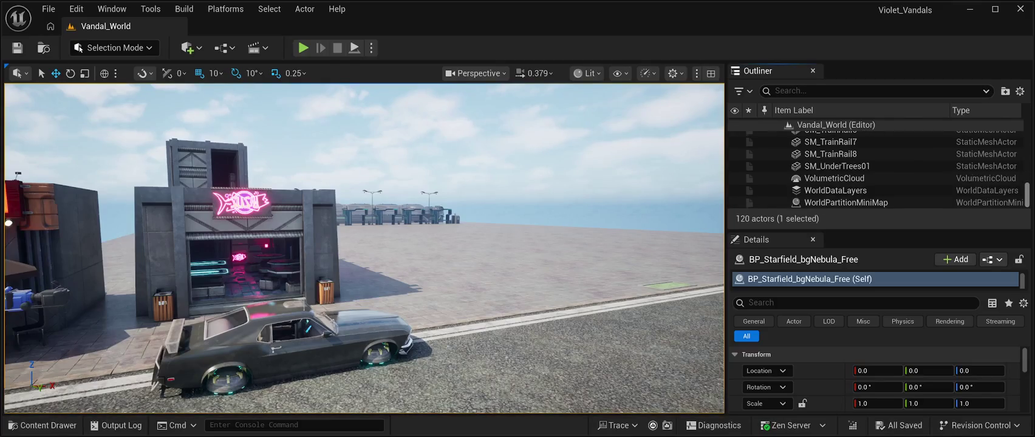
pyautogui.scroll(5, 875, 170)
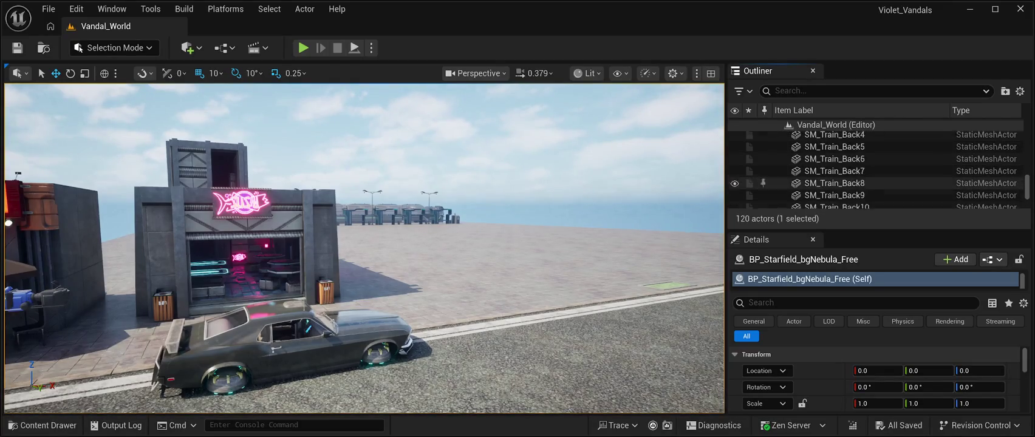
pyautogui.scroll(10, 875, 171)
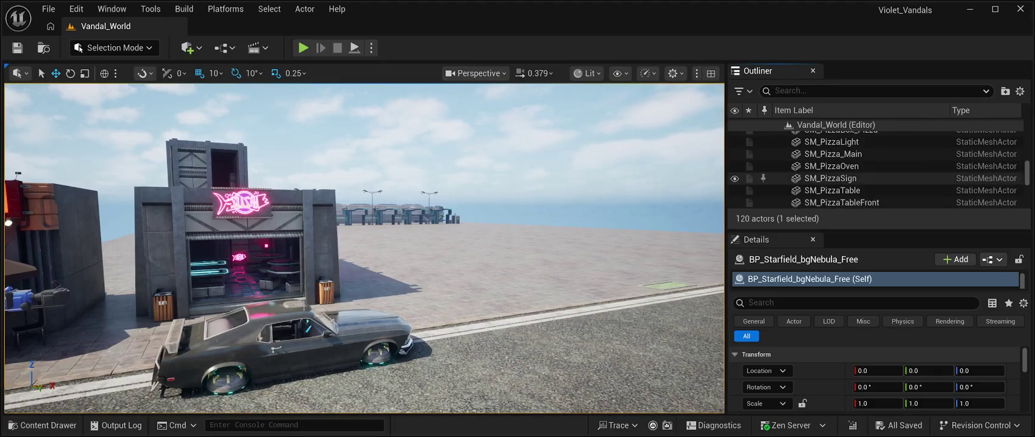
pyautogui.scroll(10, 875, 170)
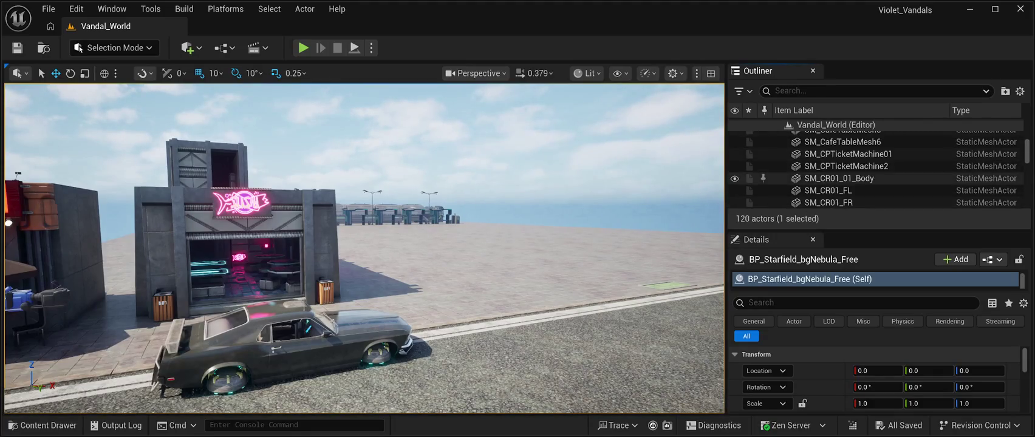
pyautogui.scroll(5, 875, 170)
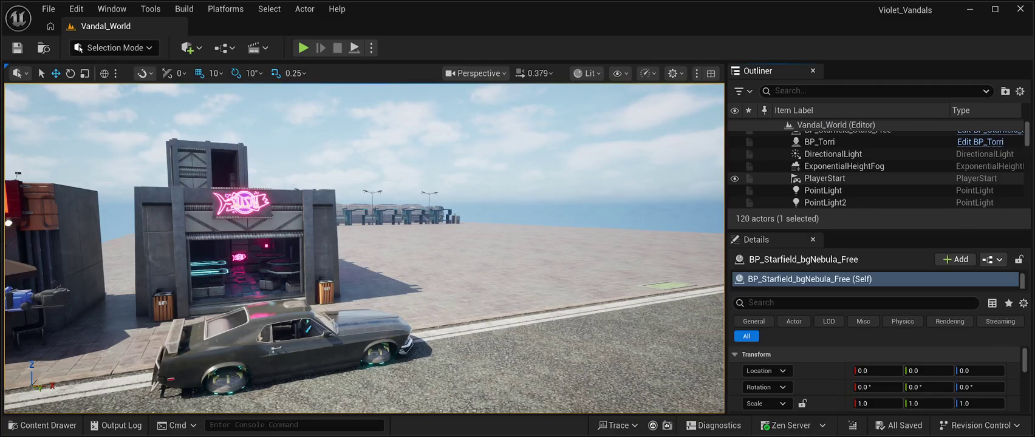
pyautogui.scroll(2, 874, 170)
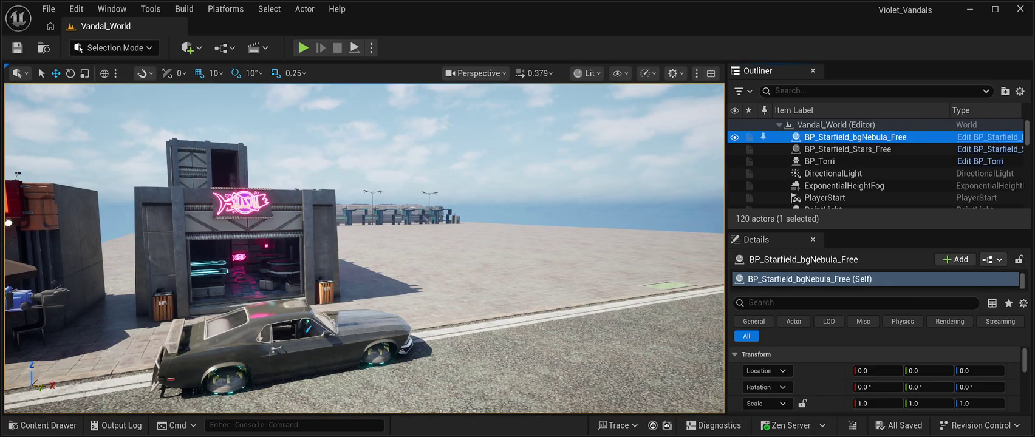
pyautogui.click(43, 425)
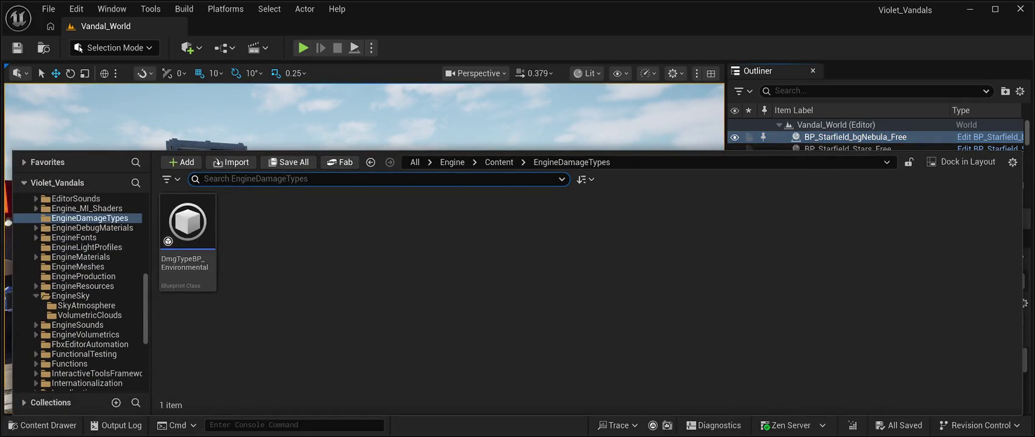
pyautogui.click(86, 305)
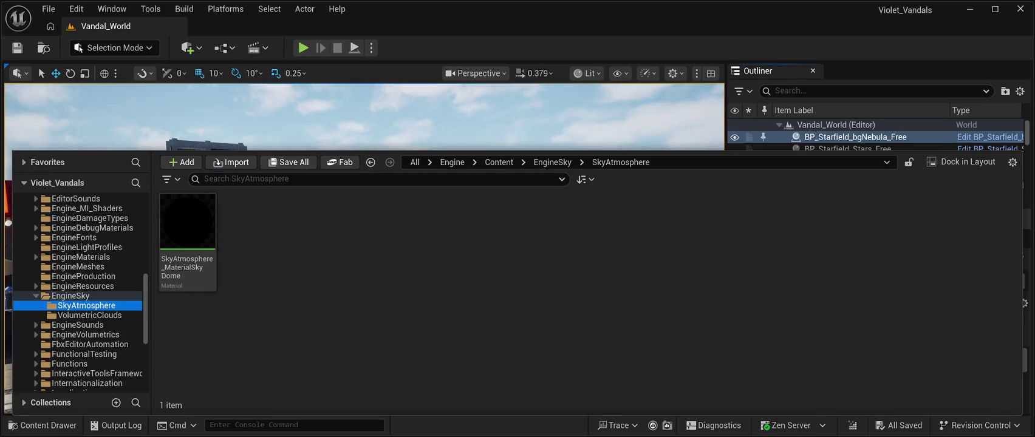
# Go from EngineSky to StarfieldFree and open its Materials, then Material_Instance folder.
pyautogui.click(553, 163)
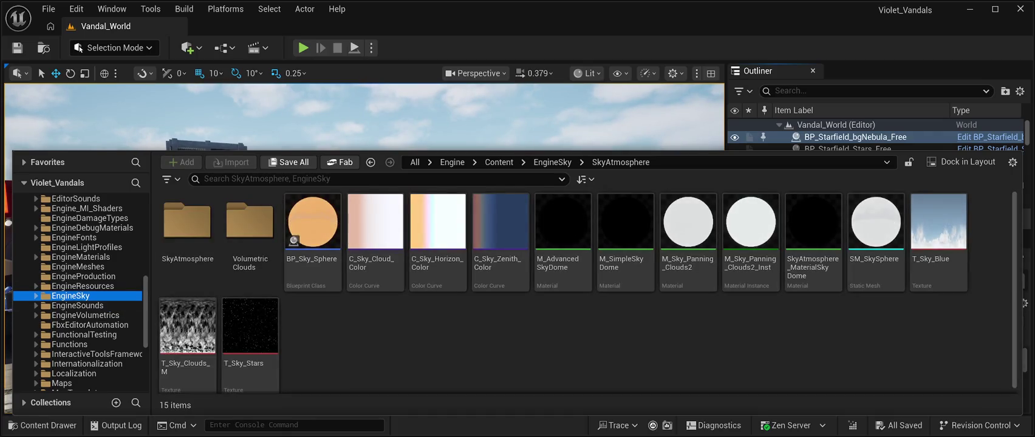
pyautogui.scroll(6, 79, 298)
pyautogui.scroll(3, 80, 295)
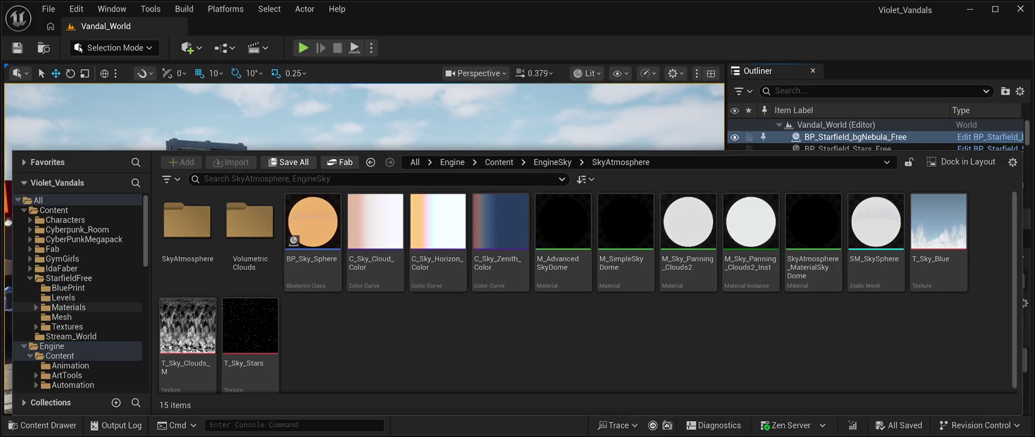
pyautogui.click(68, 278)
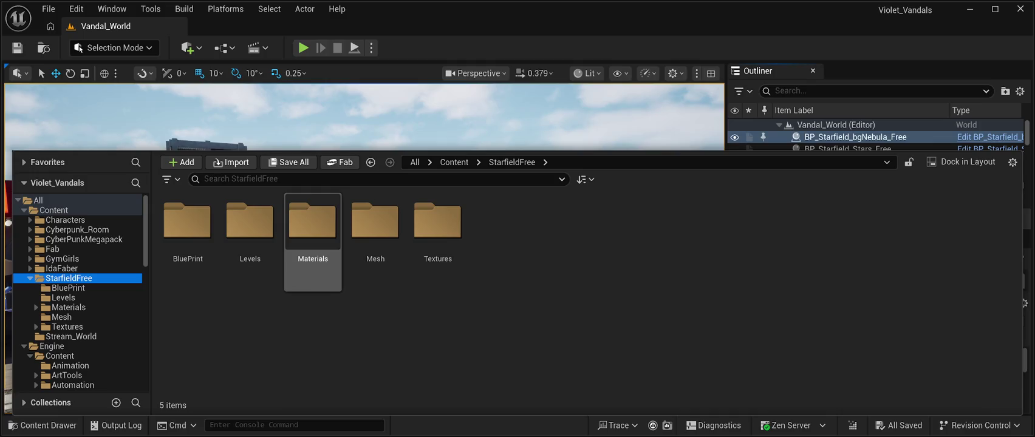
pyautogui.doubleClick(312, 224)
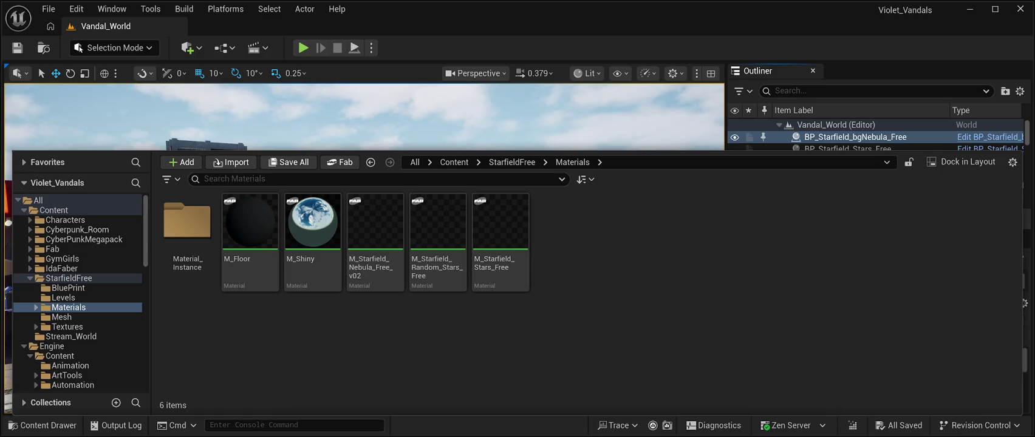
pyautogui.doubleClick(187, 221)
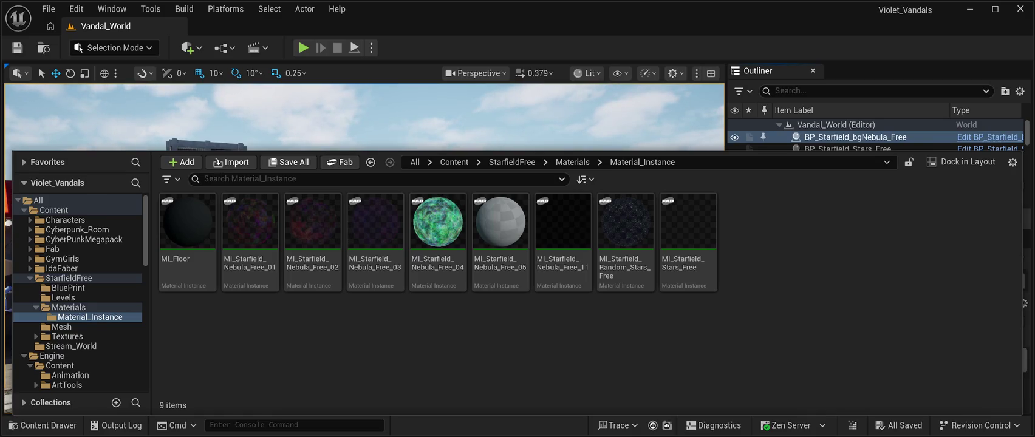
# Close the Content Drawer to return to the Vandal_World level view.
pyautogui.hotkey('ctrl', 'space')
# Enlarge the Outliner's actor list and select the SkyLight actor.
pyautogui.scroll(-3, 875, 164)
pyautogui.scroll(-10, 874, 165)
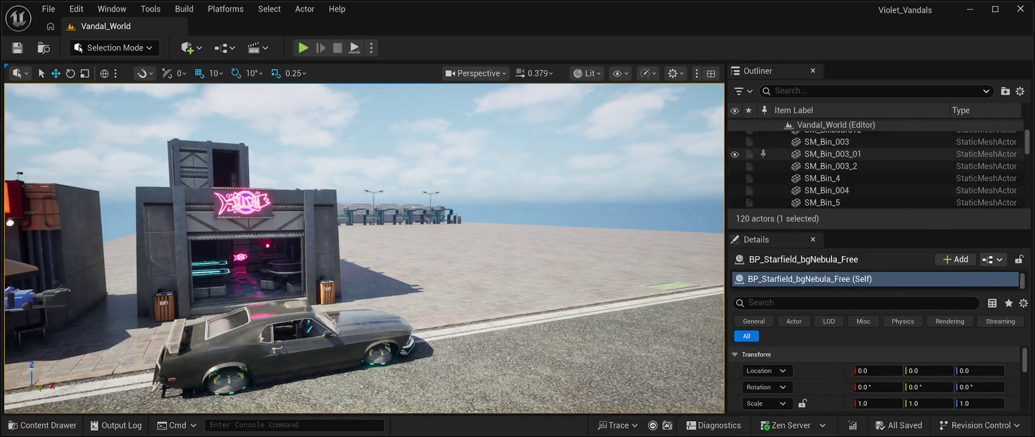
pyautogui.scroll(-10, 850, 176)
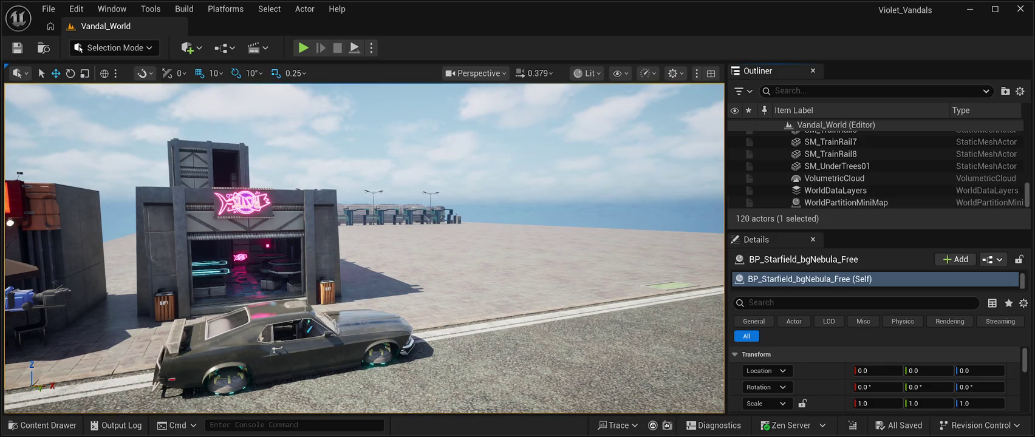
pyautogui.moveTo(881, 231)
pyautogui.mouseDown()
pyautogui.moveTo(881, 415)
pyautogui.moveTo(881, 360)
pyautogui.mouseUp()
pyautogui.scroll(15, 875, 266)
pyautogui.scroll(10, 875, 273)
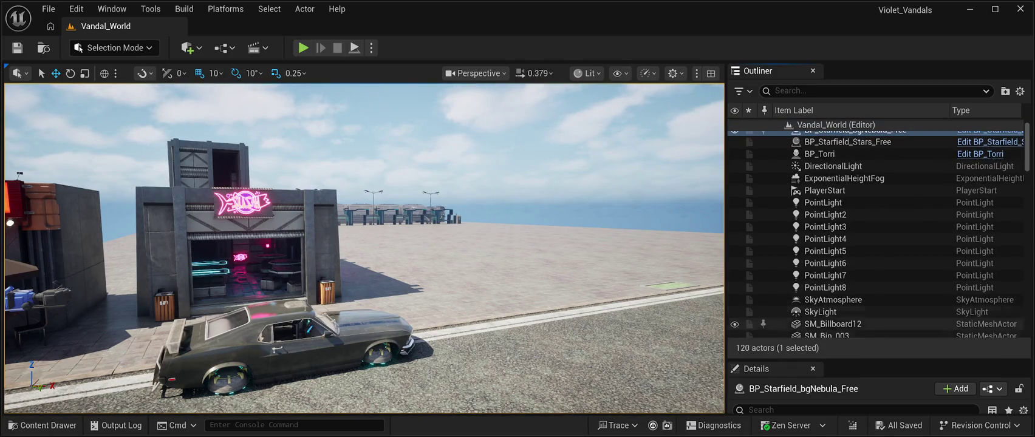
pyautogui.click(819, 312)
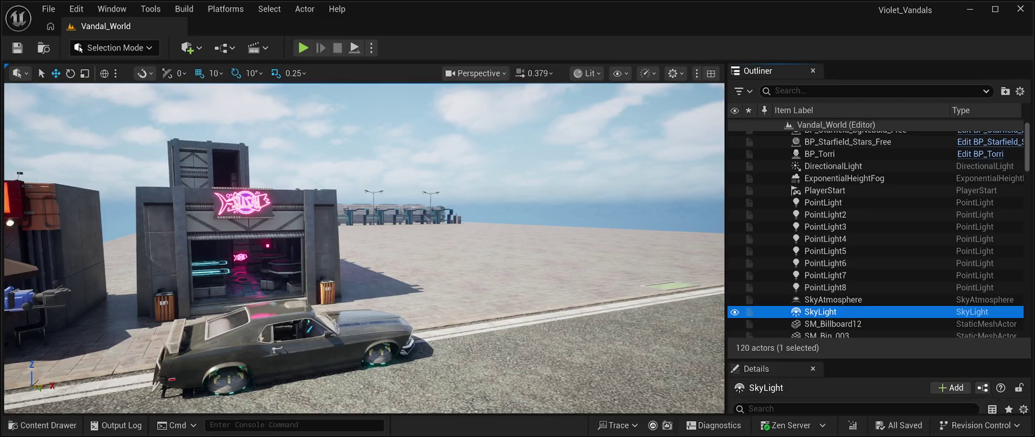
# Turn off the SkyLight's Real Time Capture and set Source Type to SLS Specified Cubemap.
pyautogui.moveTo(880, 359); pyautogui.dragTo(880, 157)
pyautogui.scroll(-10, 875, 346)
pyautogui.scroll(-8, 875, 346)
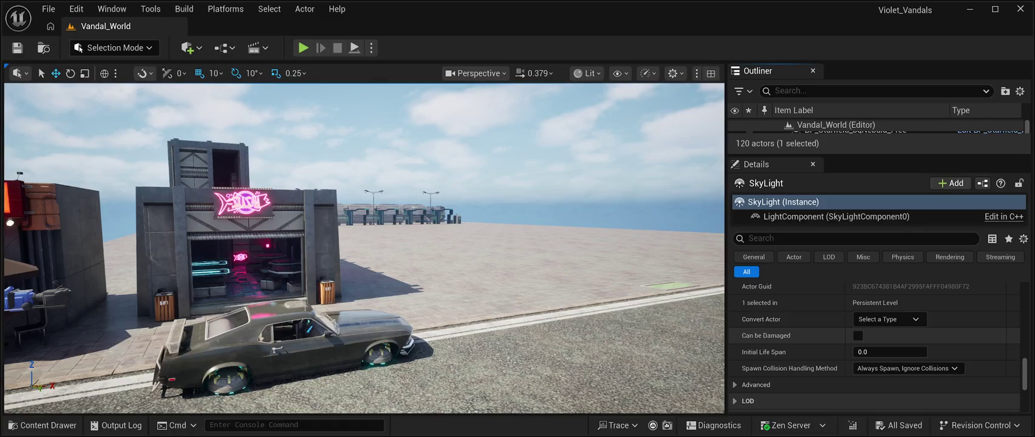
pyautogui.scroll(3, 874, 346)
pyautogui.scroll(-2, 875, 346)
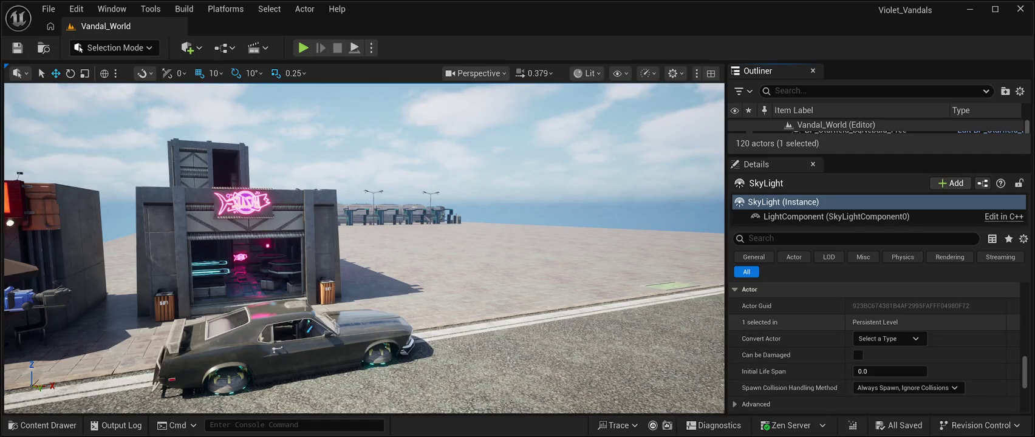
pyautogui.scroll(-1, 875, 345)
pyautogui.scroll(-8, 875, 346)
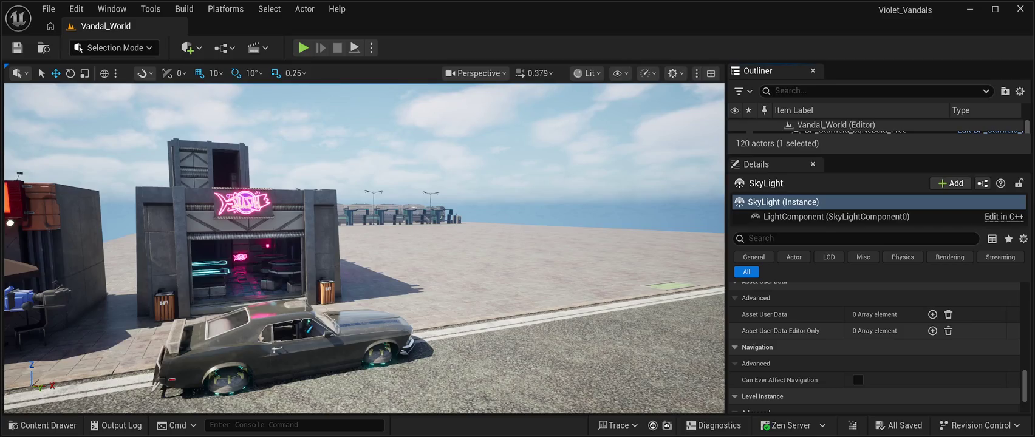
pyautogui.scroll(-10, 875, 346)
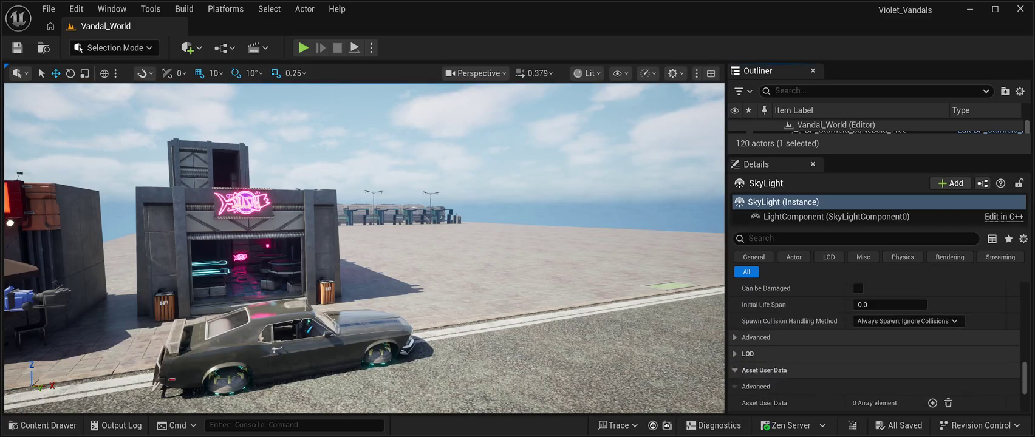
pyautogui.scroll(10, 875, 345)
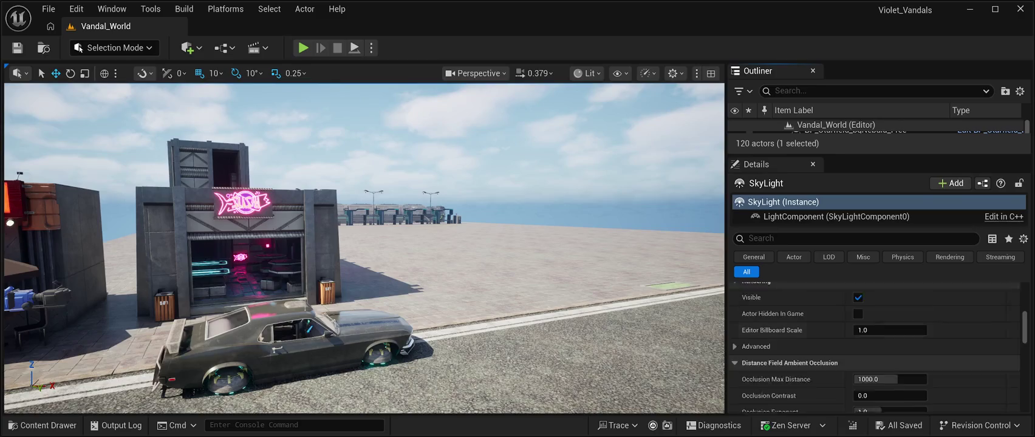
pyautogui.scroll(4, 875, 346)
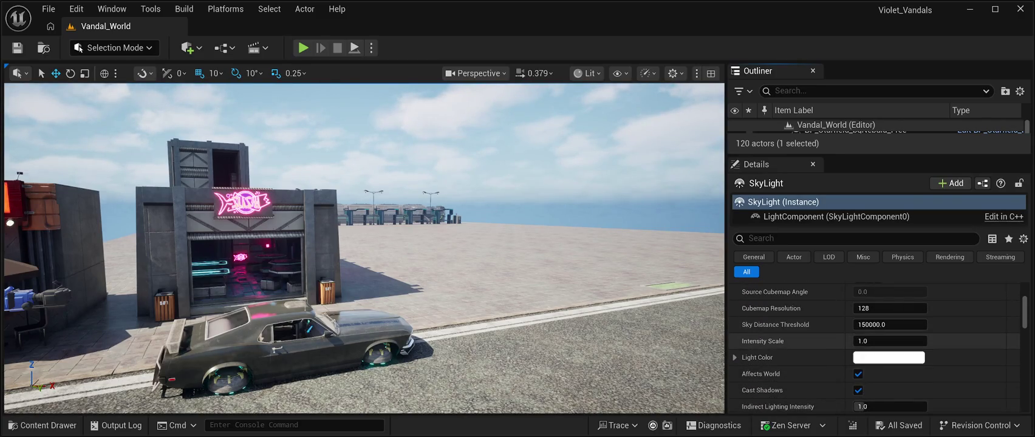
pyautogui.scroll(1, 790, 375)
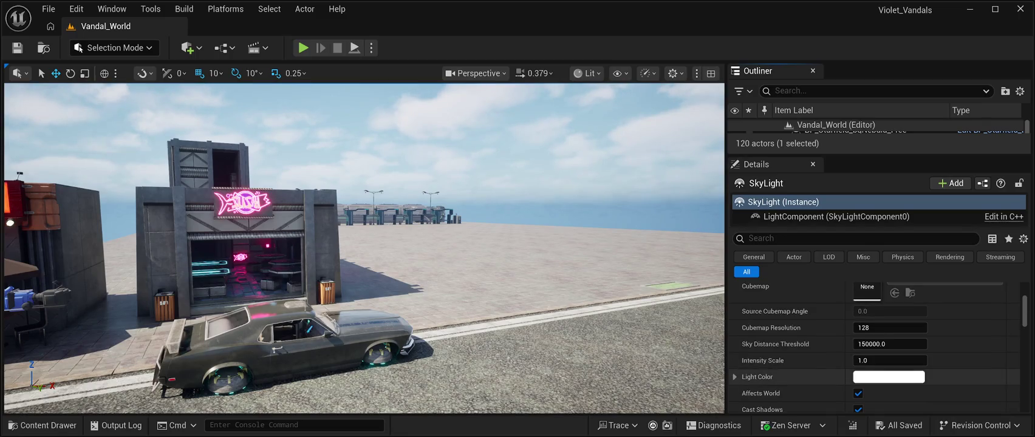
pyautogui.scroll(2, 875, 347)
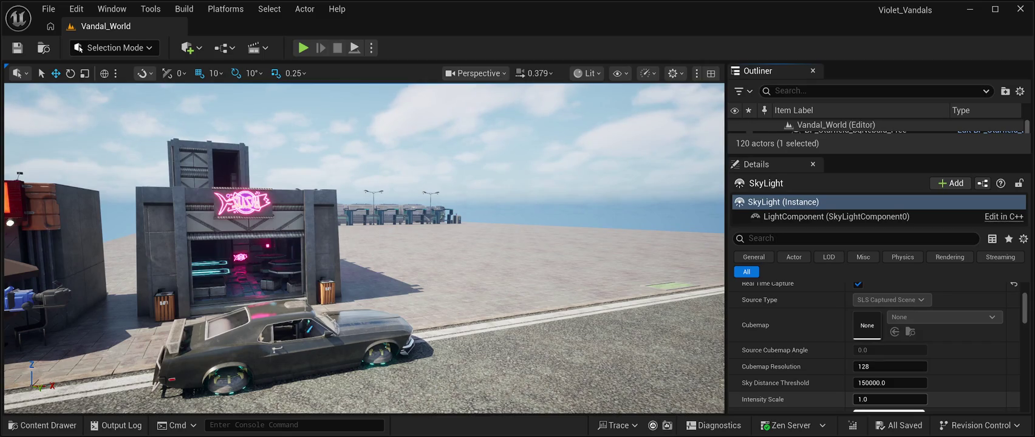
pyautogui.scroll(1, 874, 348)
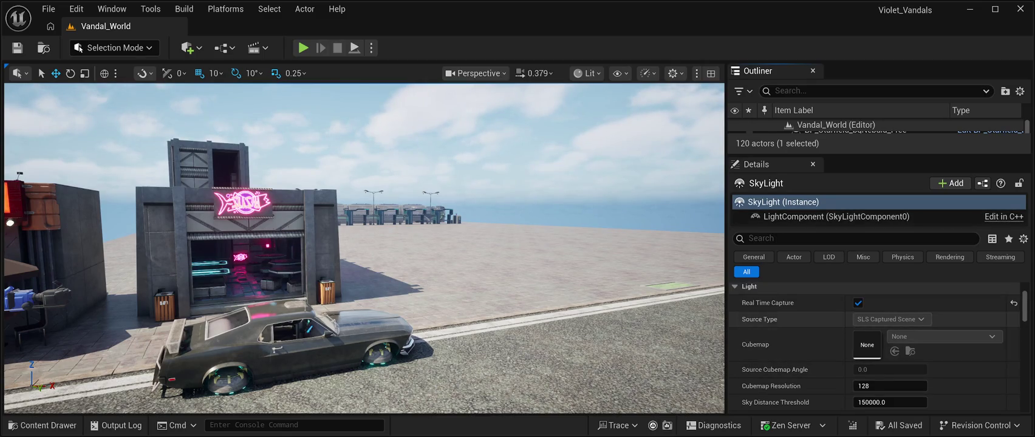
pyautogui.click(858, 302)
pyautogui.click(891, 318)
pyautogui.click(892, 340)
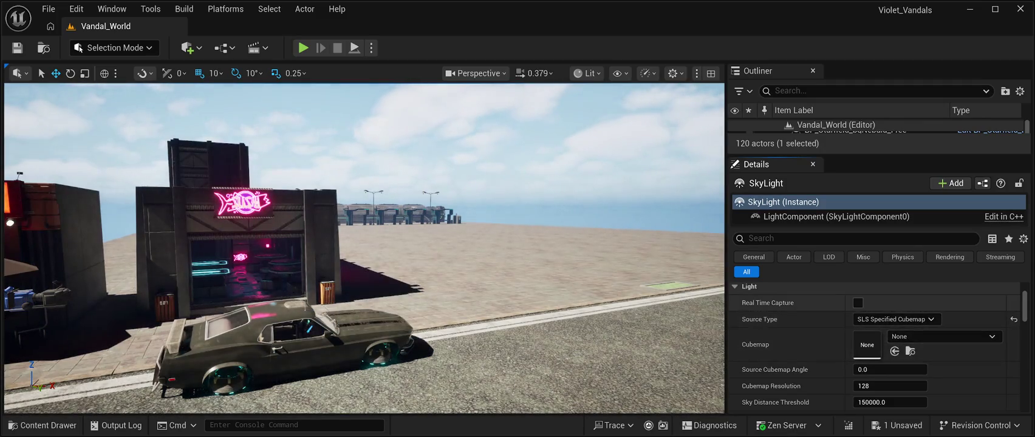
# Compare lighting with capture toggled, leave it off, save, and play-test facing the sky.
pyautogui.click(858, 302)
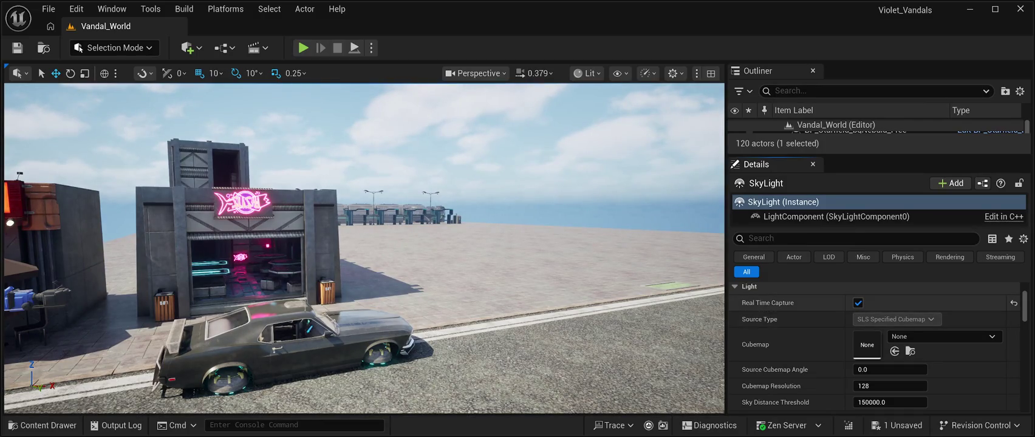
pyautogui.click(858, 303)
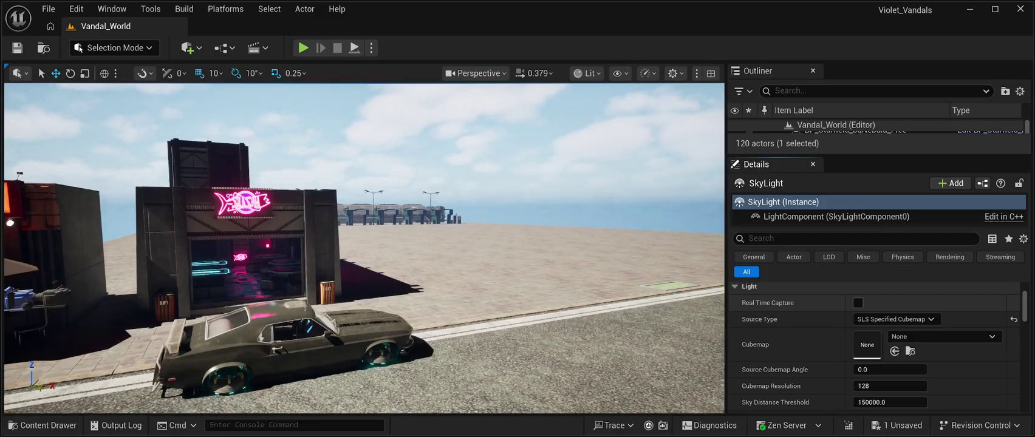
pyautogui.hotkey('ctrl', 's')
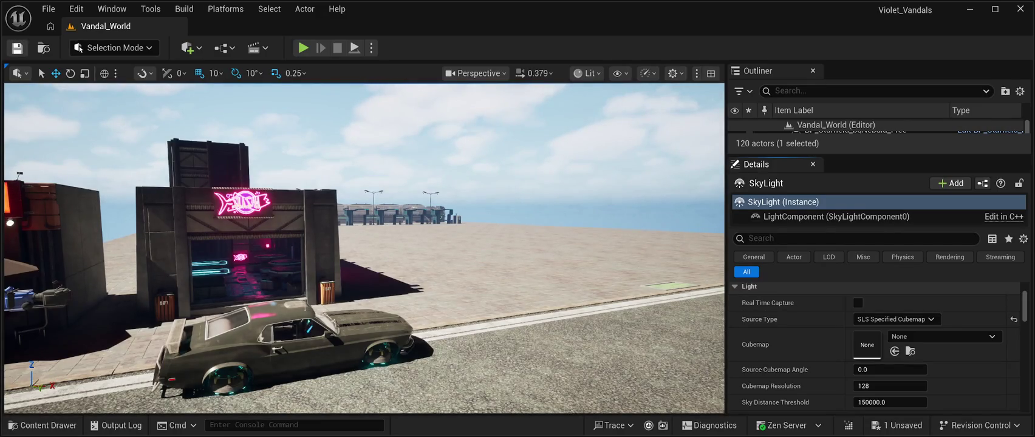
pyautogui.moveTo(364, 255)
pyautogui.mouseDown()
pyautogui.moveTo(364, 181)
pyautogui.moveTo(328, 173)
pyautogui.mouseUp()
pyautogui.hotkey('alt', 'p')
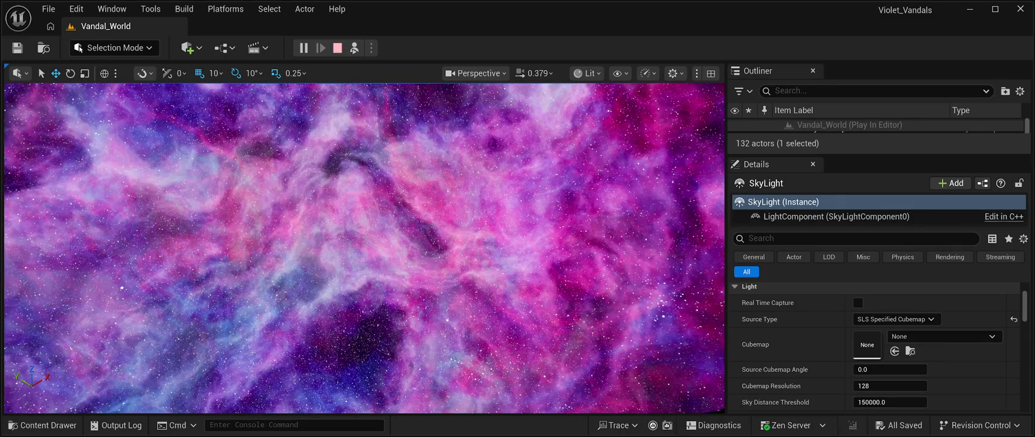
# Stop the Play-in-Editor session and re-enable Real Time Capture on the SkyLight.
pyautogui.press('Escape')
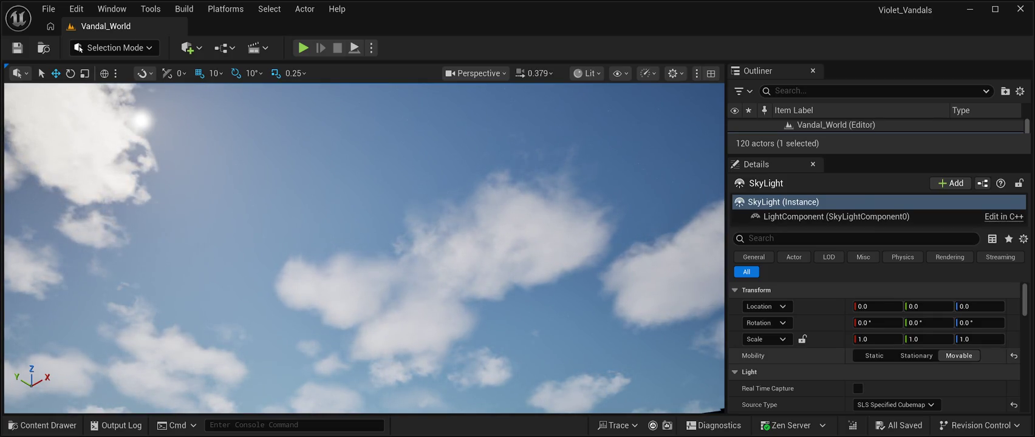
pyautogui.scroll(-2, 875, 347)
pyautogui.scroll(-1, 875, 347)
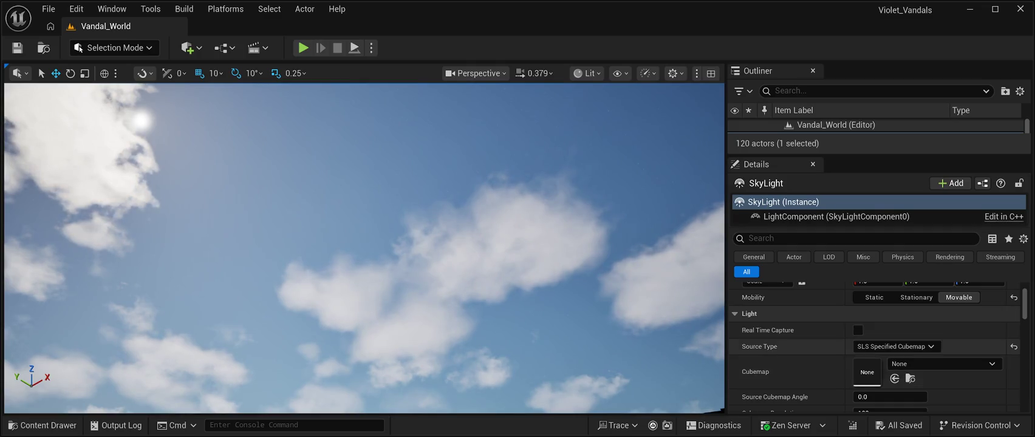
pyautogui.click(858, 330)
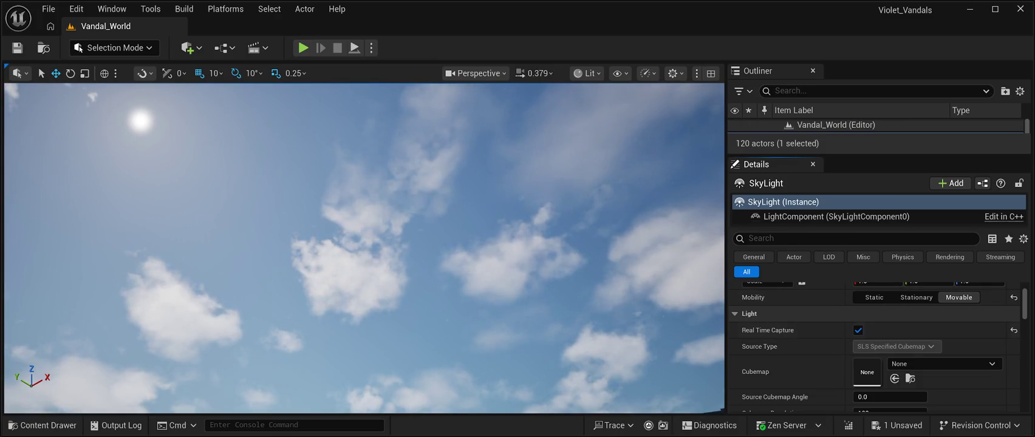
pyautogui.click(855, 125)
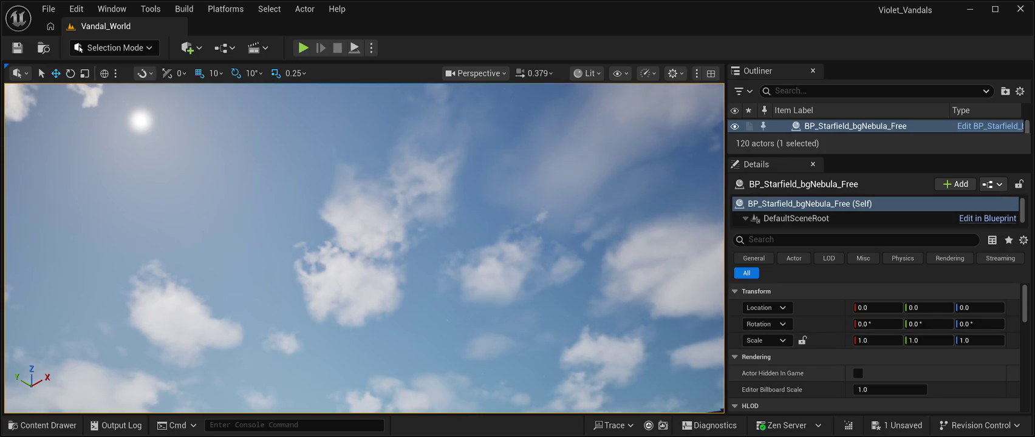
pyautogui.scroll(-2, 875, 345)
pyautogui.scroll(-3, 875, 346)
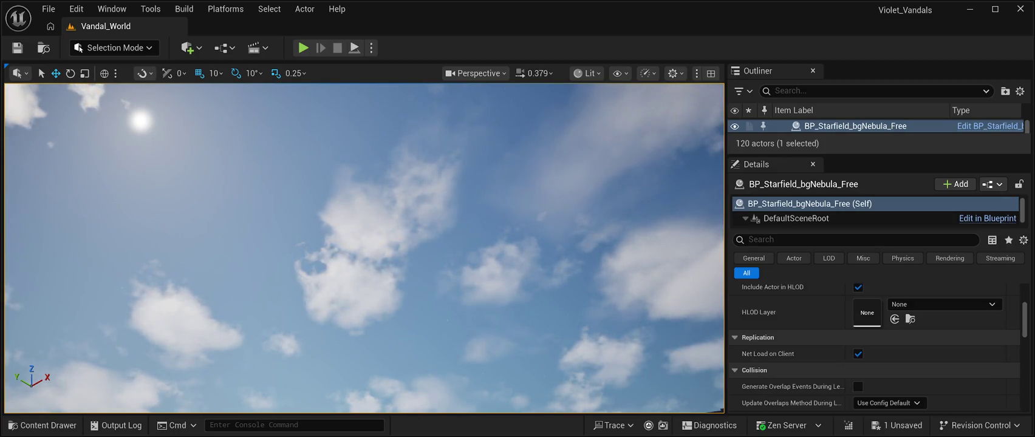
pyautogui.scroll(-2, 875, 346)
pyautogui.scroll(5, 874, 346)
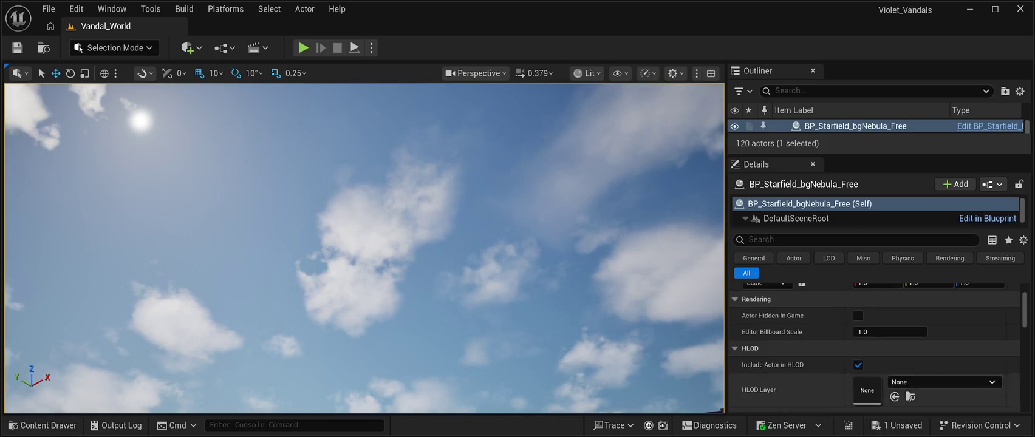
pyautogui.scroll(2, 875, 346)
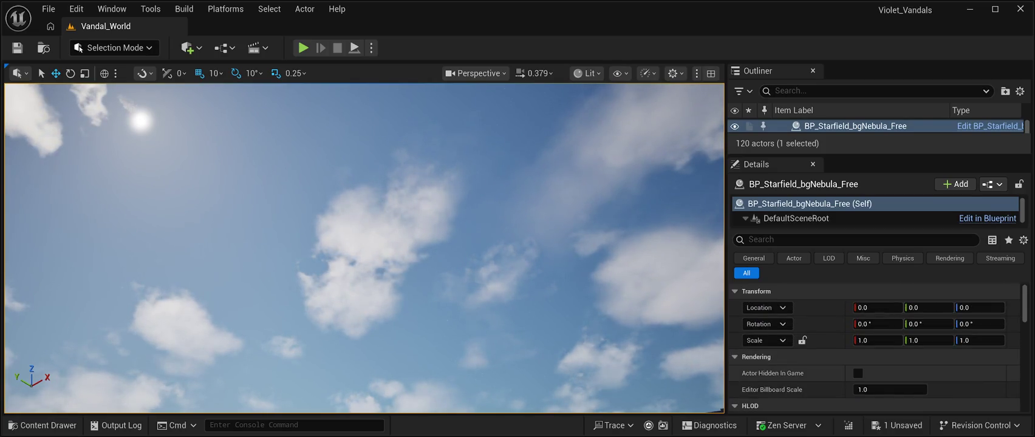
pyautogui.scroll(-8, 875, 346)
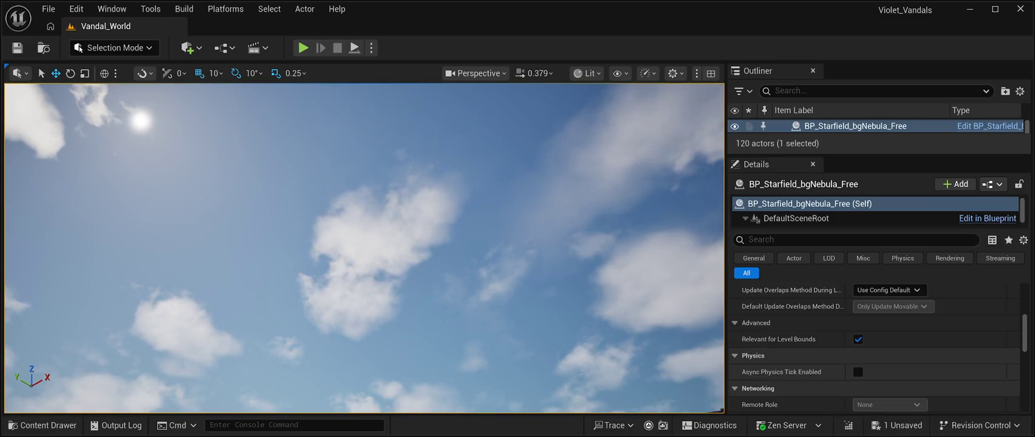
pyautogui.scroll(-8, 875, 345)
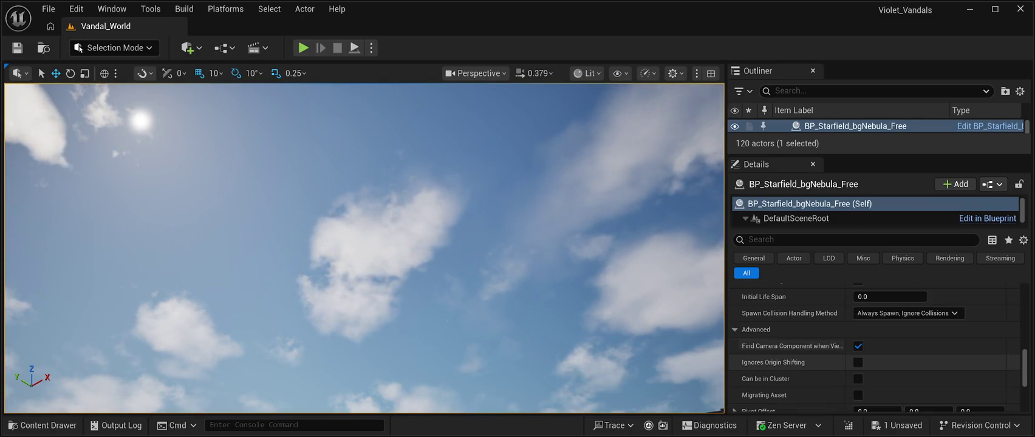
pyautogui.scroll(-4, 875, 346)
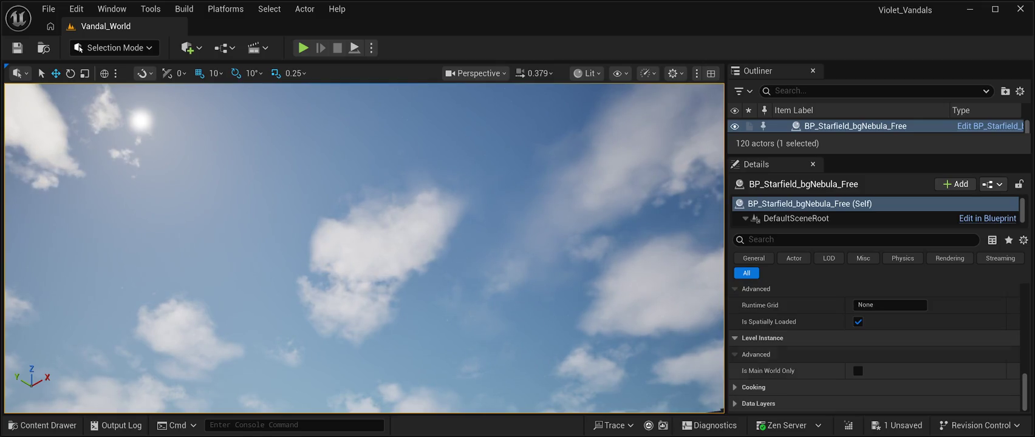
pyautogui.scroll(4, 875, 346)
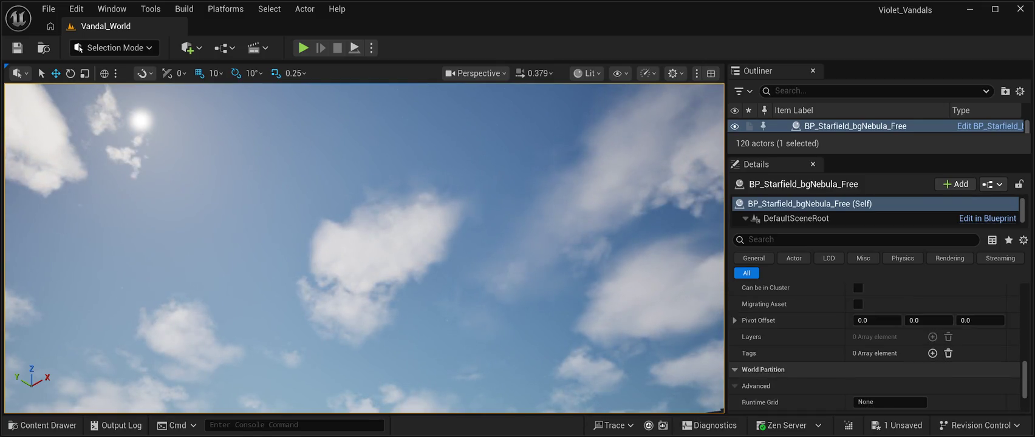
pyautogui.scroll(5, 875, 346)
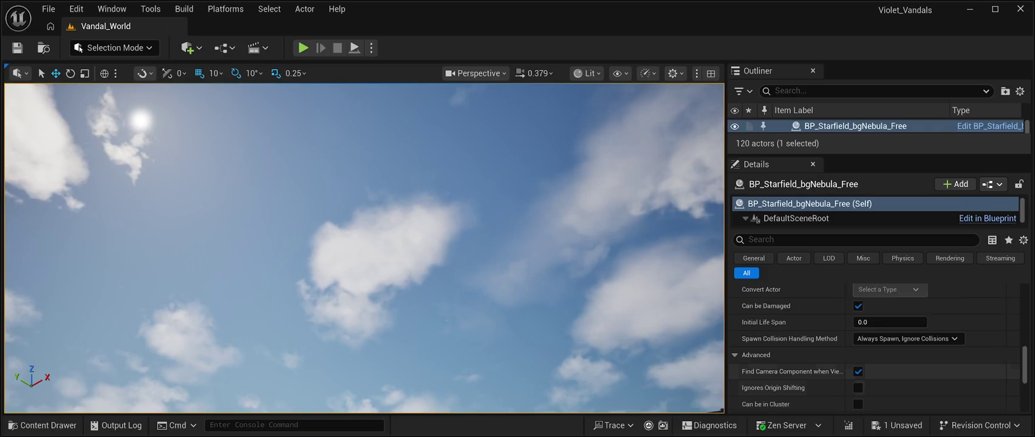
pyautogui.scroll(3, 875, 346)
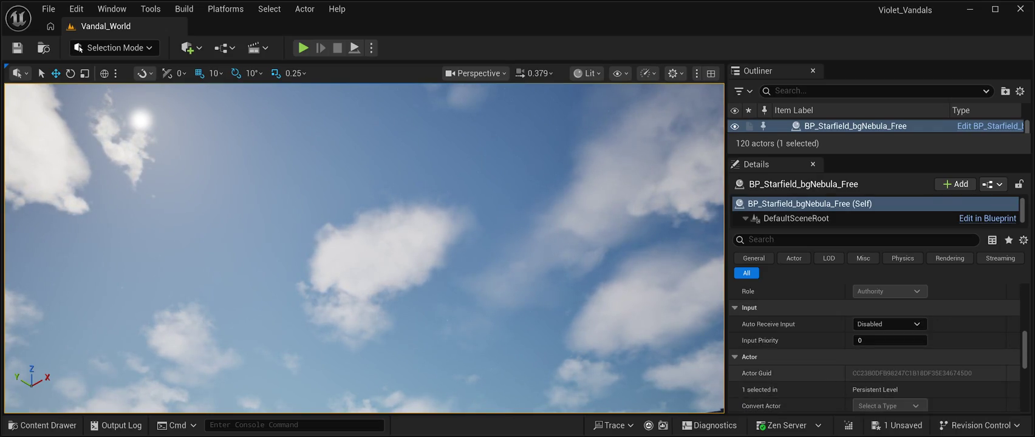
pyautogui.scroll(5, 874, 346)
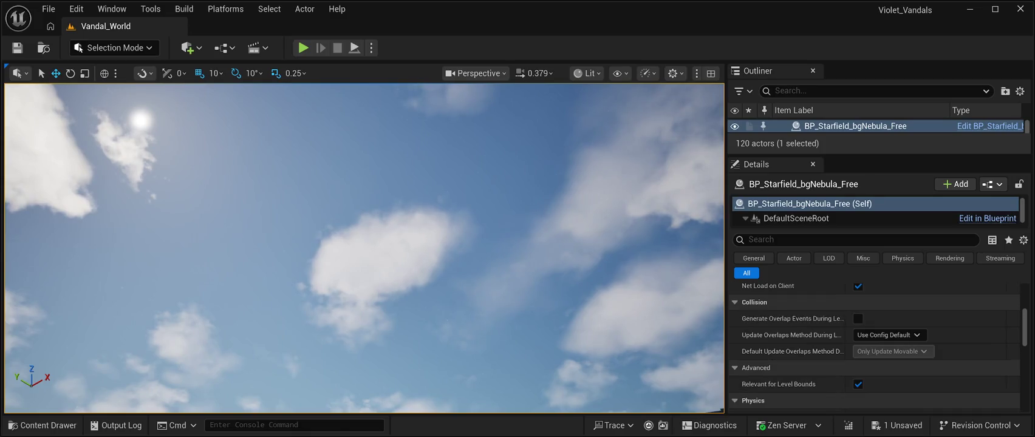
pyautogui.scroll(5, 875, 347)
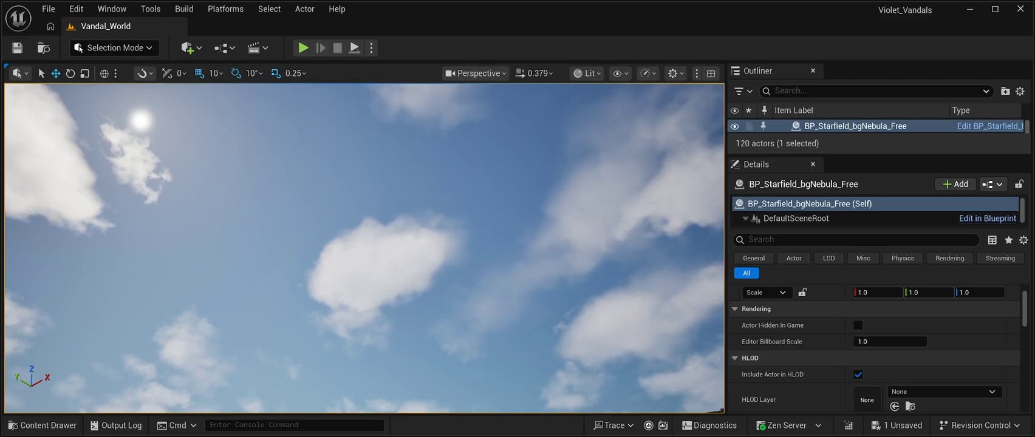
pyautogui.scroll(2, 874, 346)
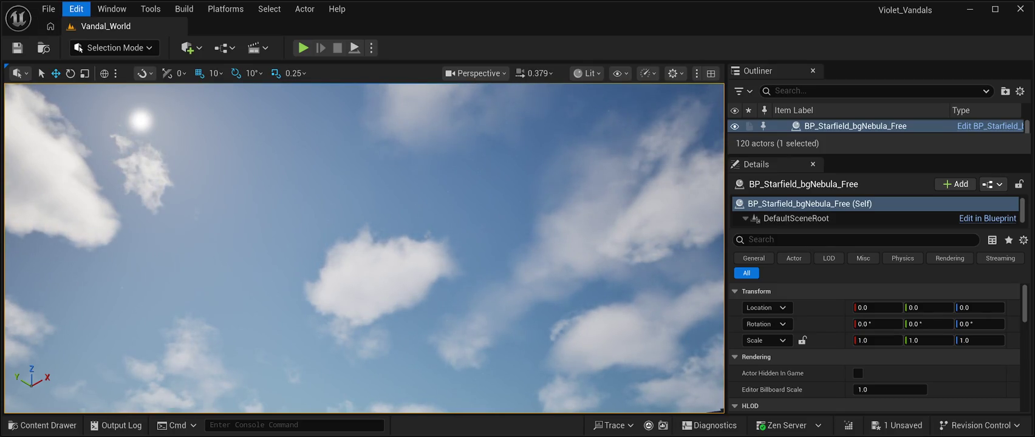
pyautogui.hotkey('ctrl', 'z')
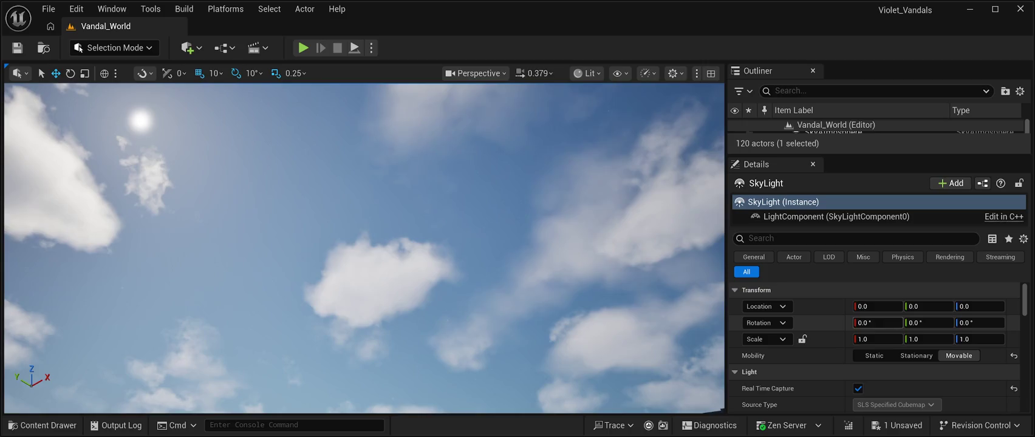
# Toggle the SkyLight's Real Time Capture off and on, then tilt the view to the pizza-shop street.
pyautogui.scroll(-2, 875, 346)
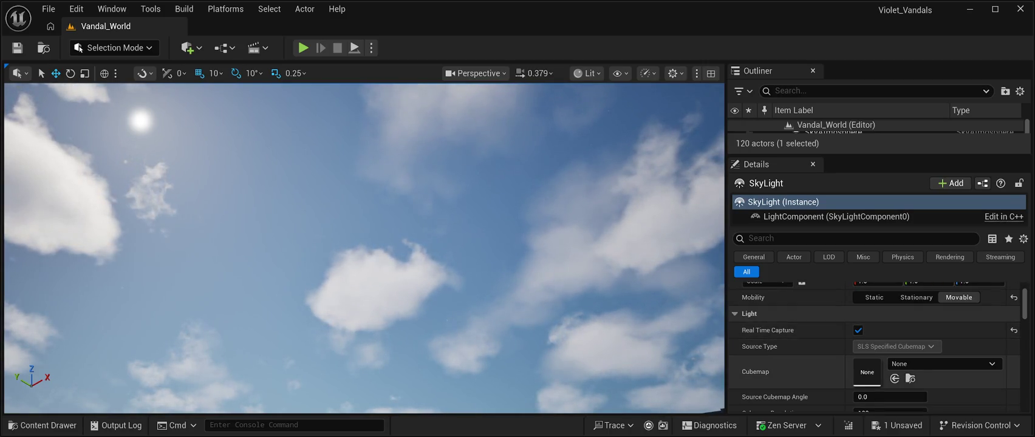
pyautogui.click(858, 331)
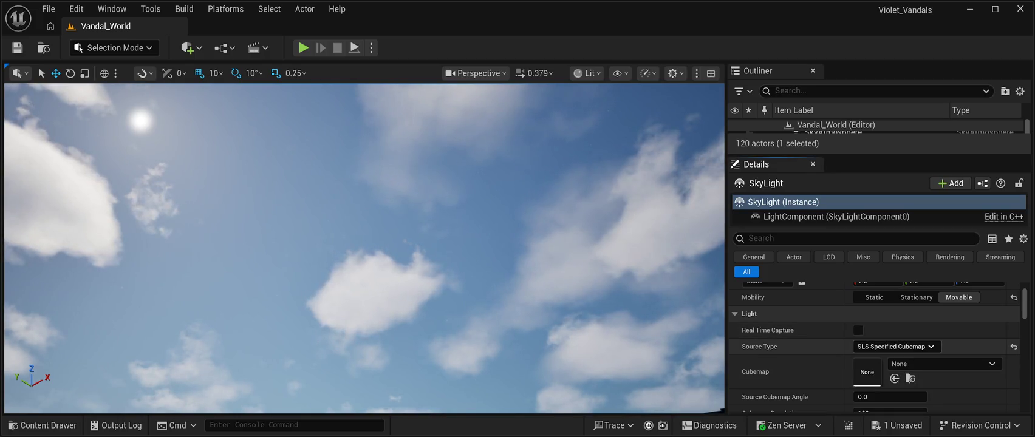
pyautogui.click(858, 330)
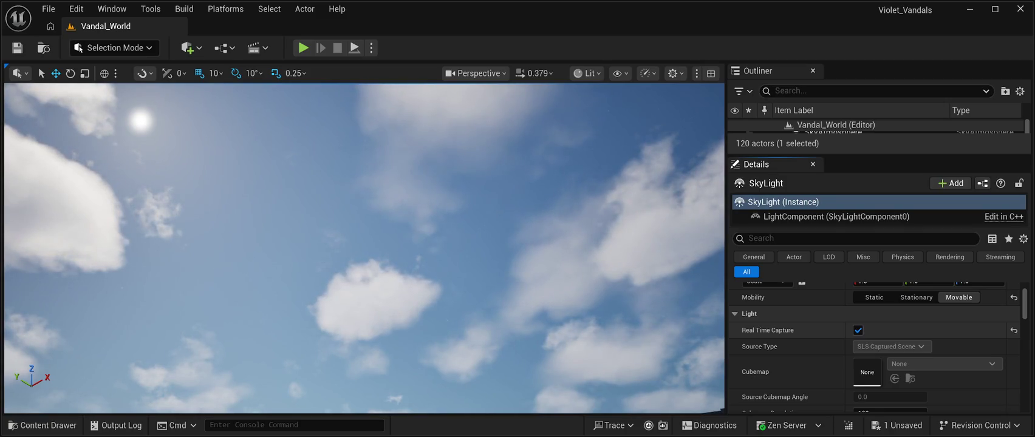
pyautogui.moveTo(364, 243); pyautogui.dragTo(377, 364)
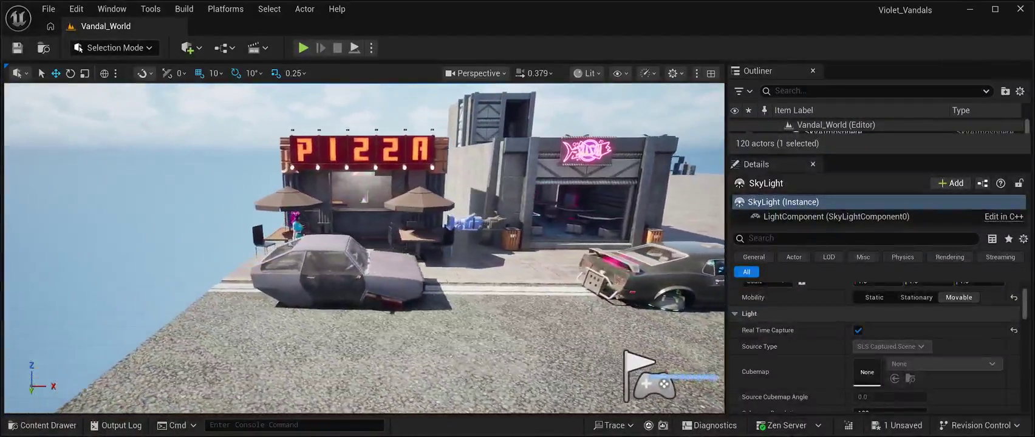
# Run Play-in-Editor to view the neon pizza-shop street at night.
pyautogui.hotkey('alt', 'p')
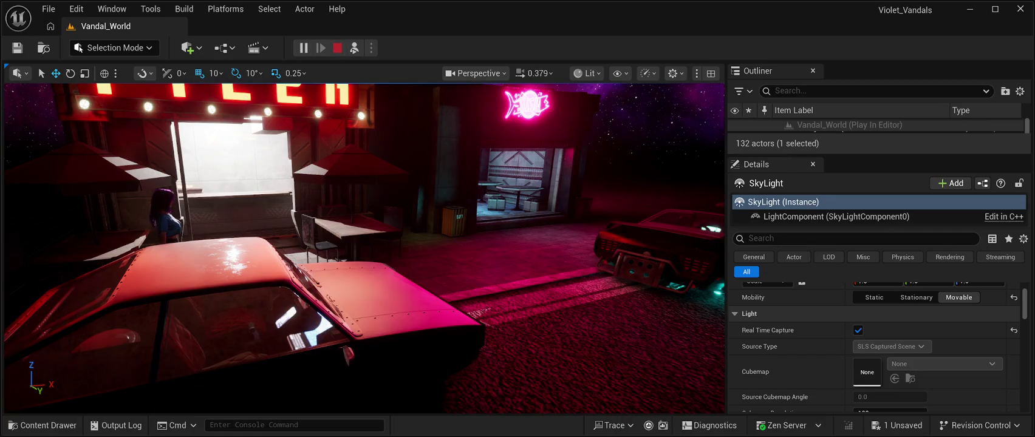
# Stop the current play session and relaunch Play-in-Editor to view the updated SkyLight.
pyautogui.press('Escape')
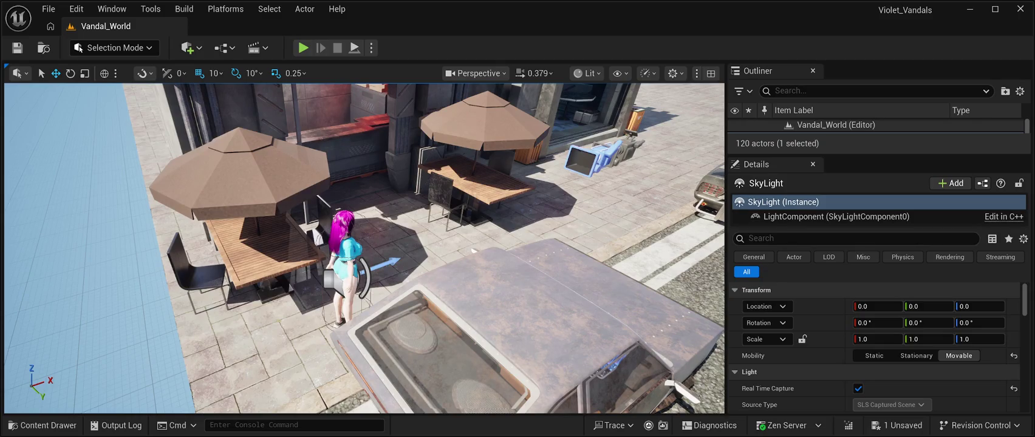
pyautogui.hotkey('alt', 'p')
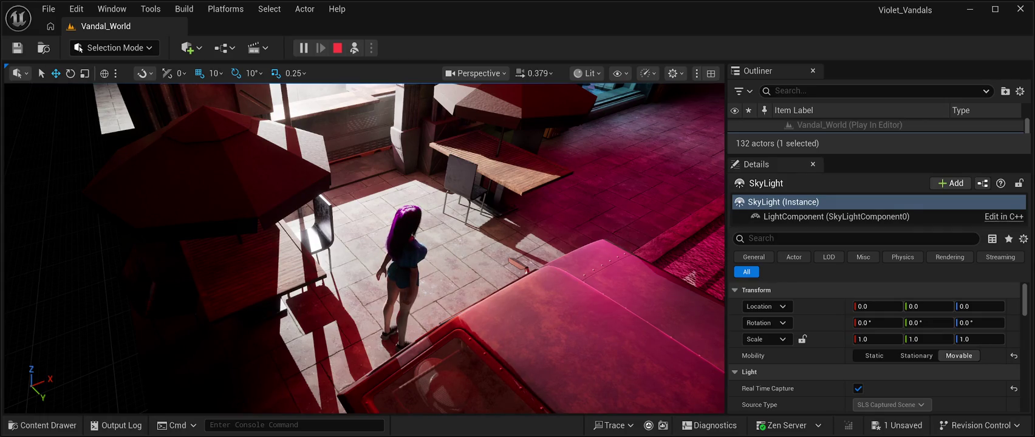
# Select the road floor mesh SM_RoadModuleVP32x_2 in the viewport.
pyautogui.click(286, 340)
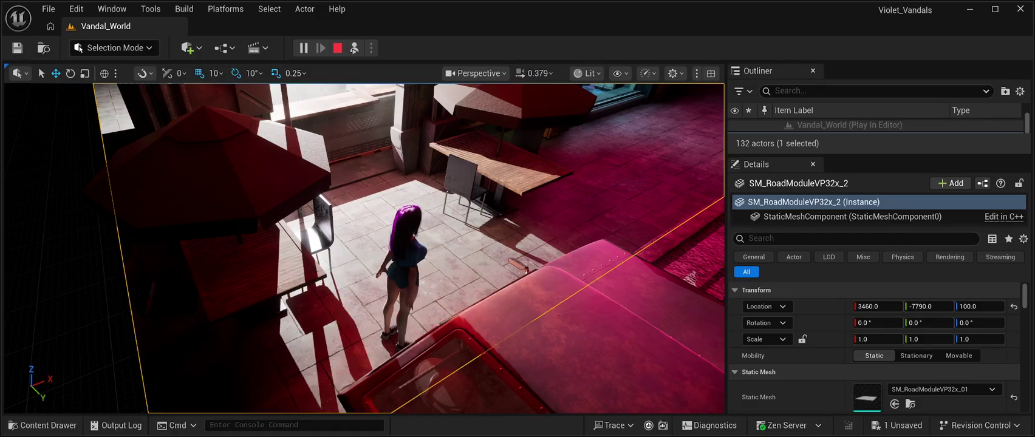